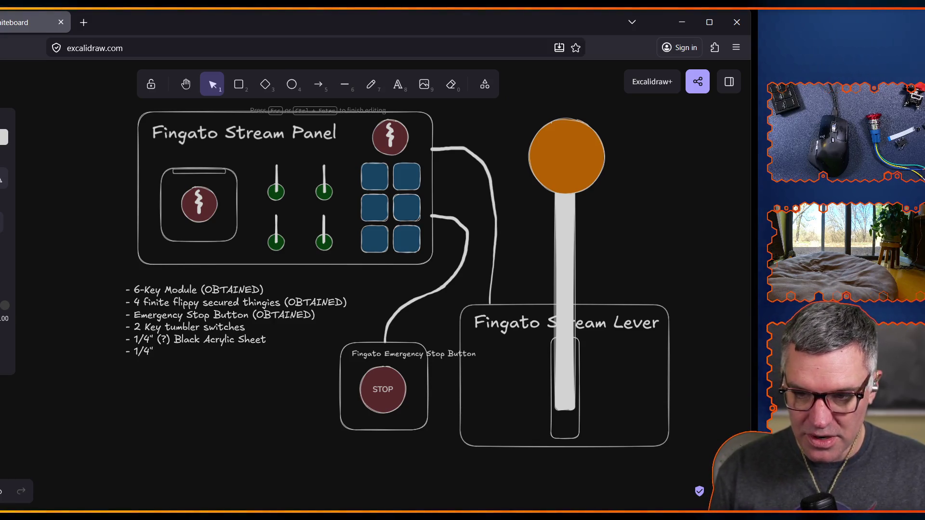
# - Type the '1/4" (?) Black Acrylic Sheet' and '1/4" (?) Clear Acrylic Sheet' lines into the parts list
pyautogui.write('?) Black ')
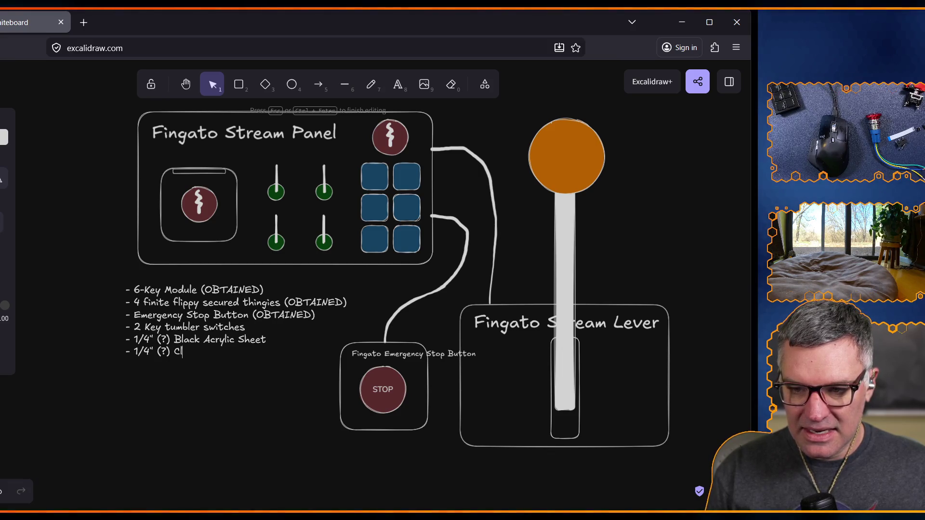
pyautogui.write('Acrylic Sheet')
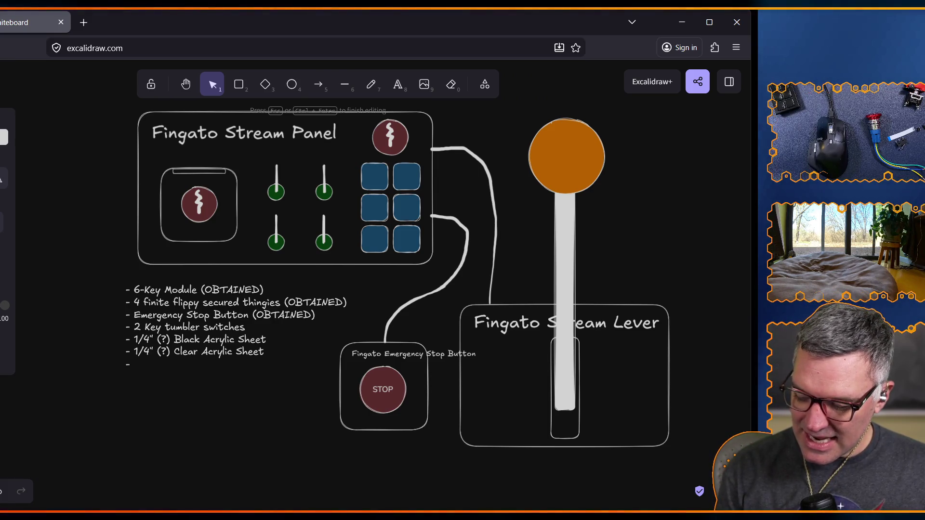
# - Add '1" Diameter GOLD ball for lever' and 'Lever Rod' to the parts list, then begin 'Ball Bearings'
pyautogui.write('1" Diameter GOLD ball')
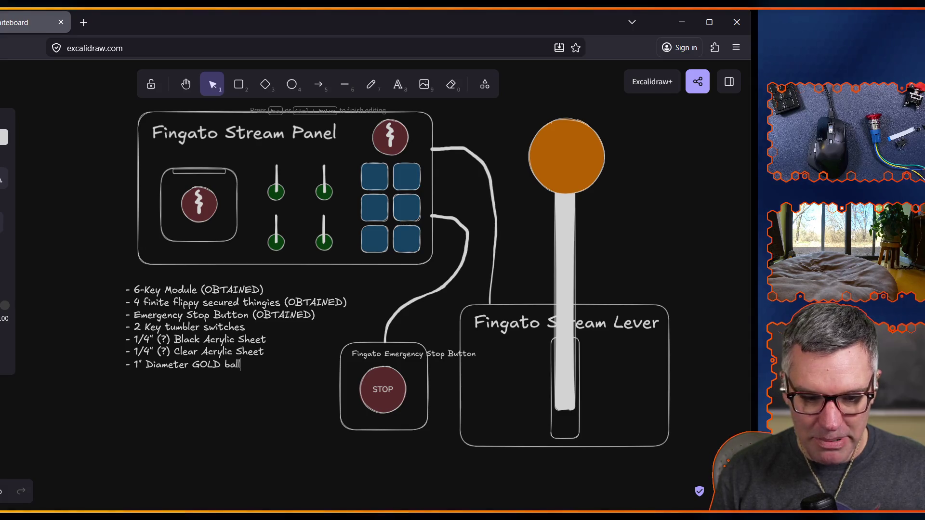
pyautogui.write(' for lever')
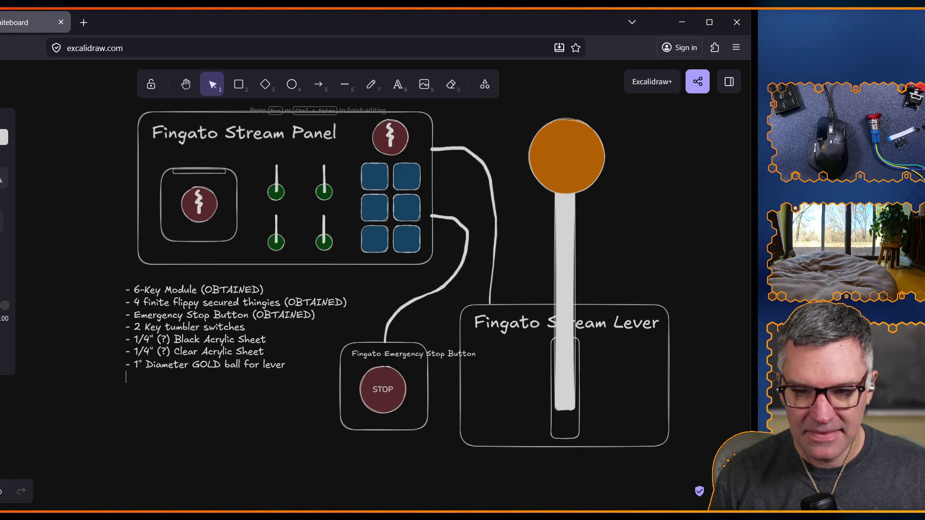
pyautogui.write('-')
pyautogui.press('Return')
pyautogui.write('- ')
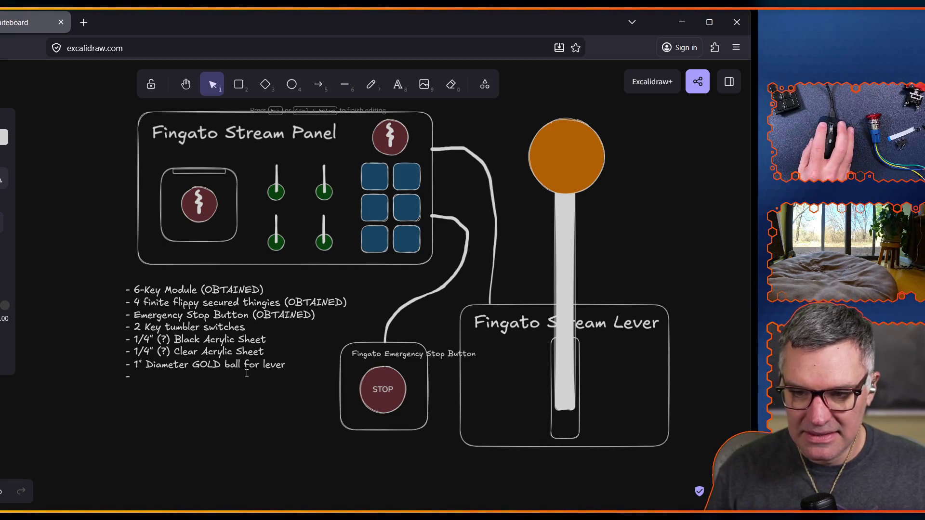
pyautogui.write('Lever Rod')
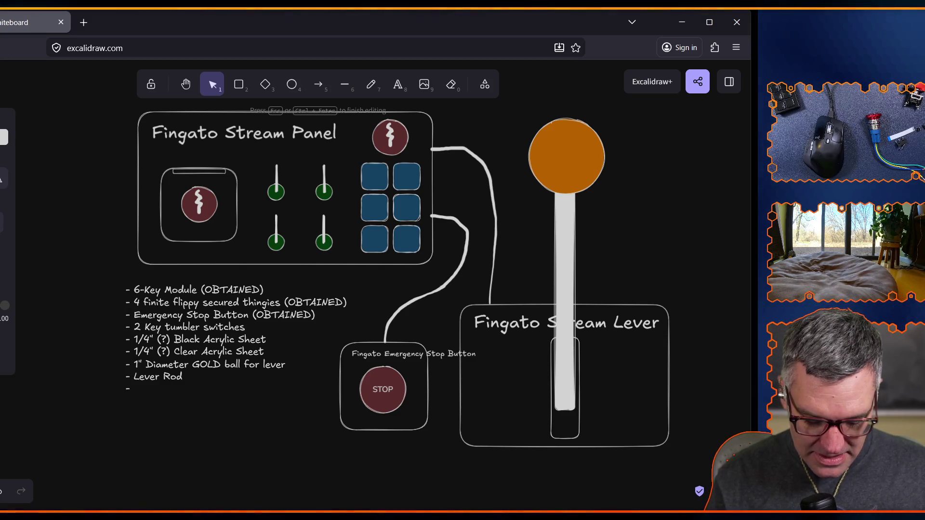
pyautogui.write('Bearings (')
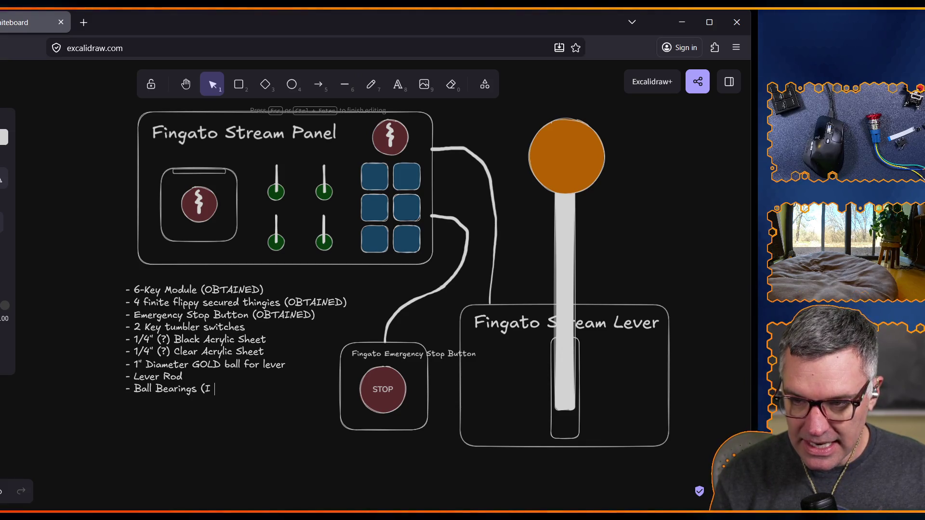
# - Complete the 'Ball Bearings (I THINK I HAVE)' line and start the next dash item
pyautogui.write('I HAVE)')
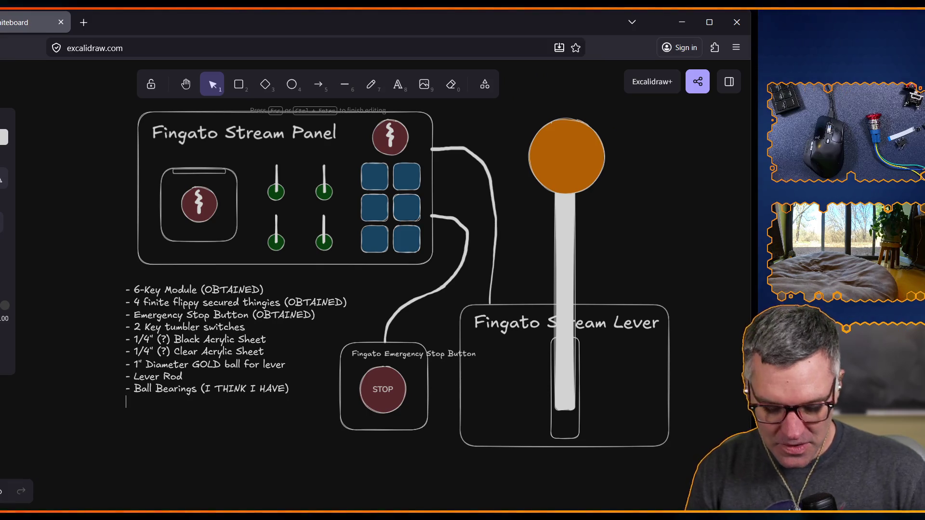
pyautogui.write('- Mo')
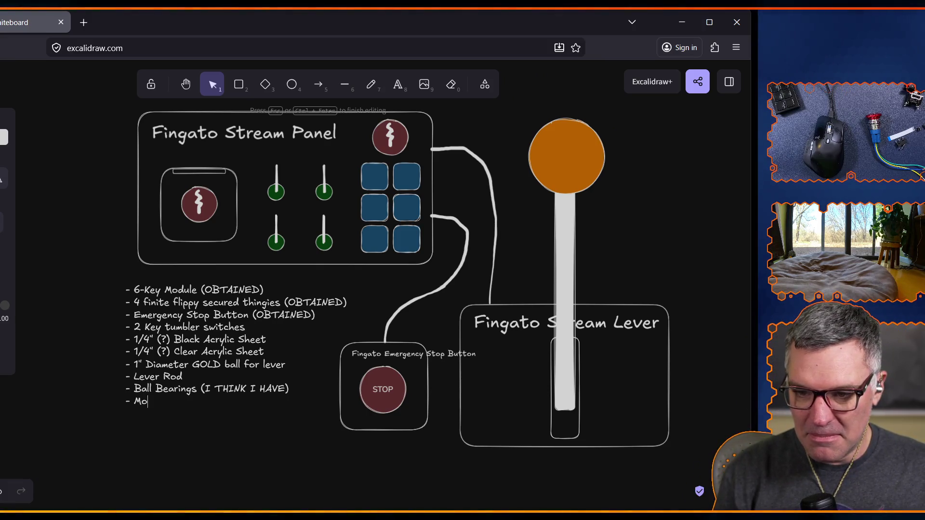
pyautogui.write('rs')
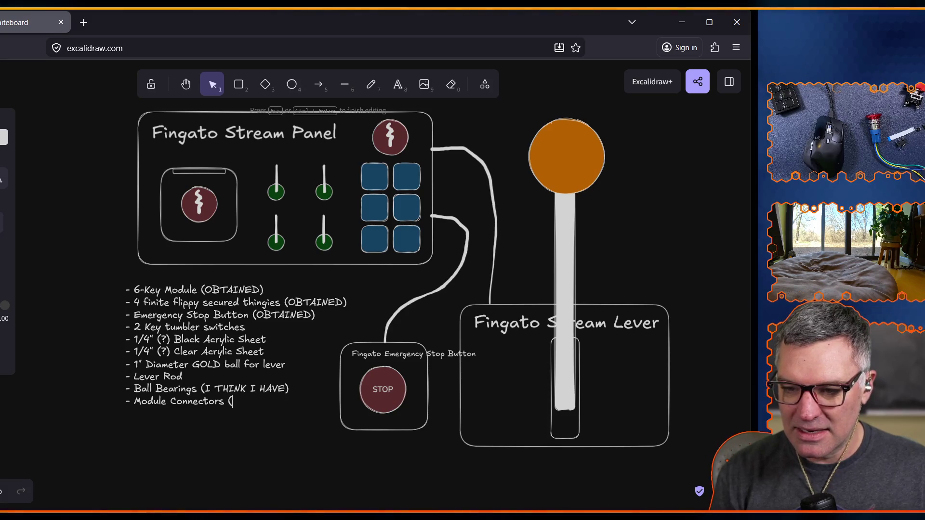
# - Finish the 'Module Connectors (Speakon)' item and start a new 'Key Cover' line below it
pyautogui.write('(Speakon')
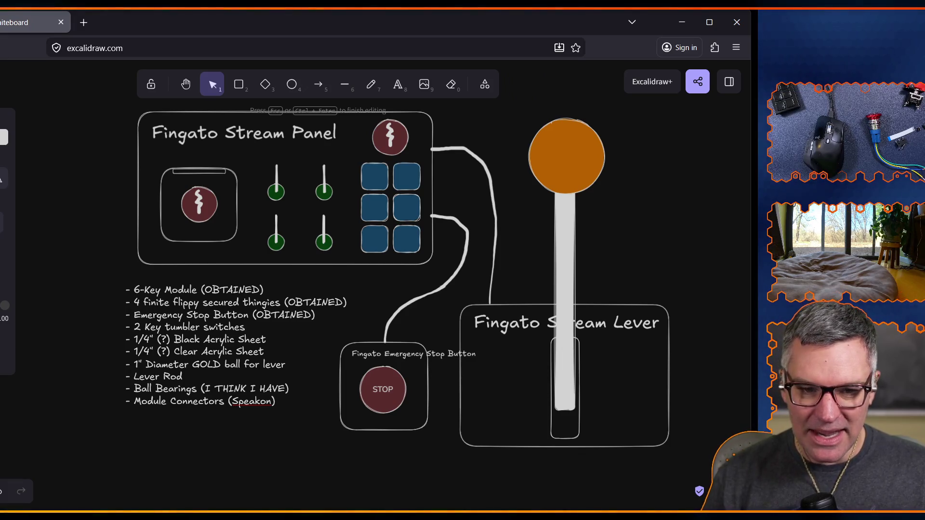
pyautogui.press('Return')
pyautogui.write('-')
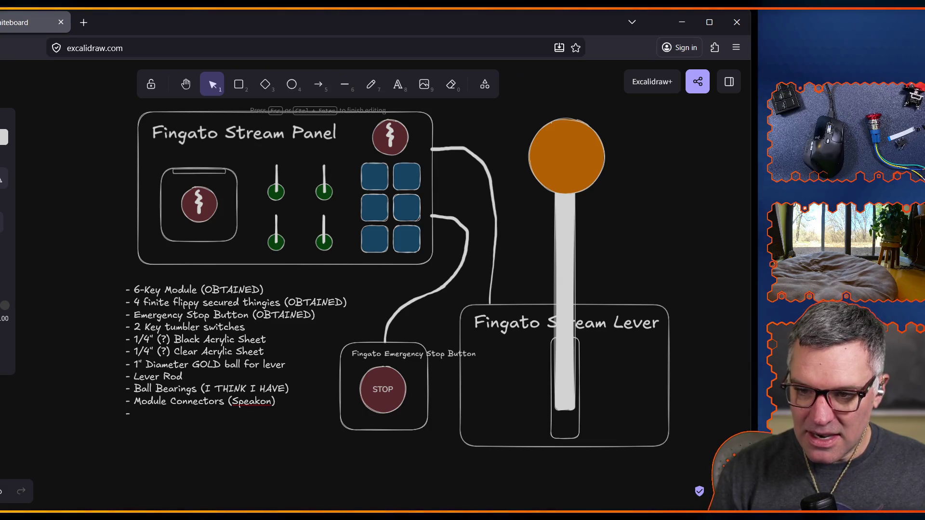
pyautogui.write(' Key Cover')
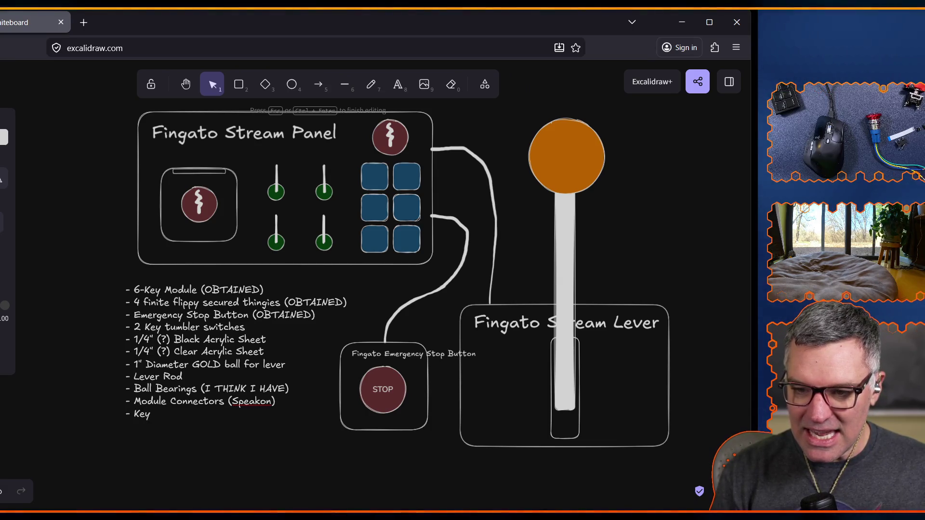
# - Reword the last list line to 'Rotational Key Cover Door Deebop'
pyautogui.press('BackSpace')
pyautogui.press('BackSpace')
pyautogui.press('BackSpace')
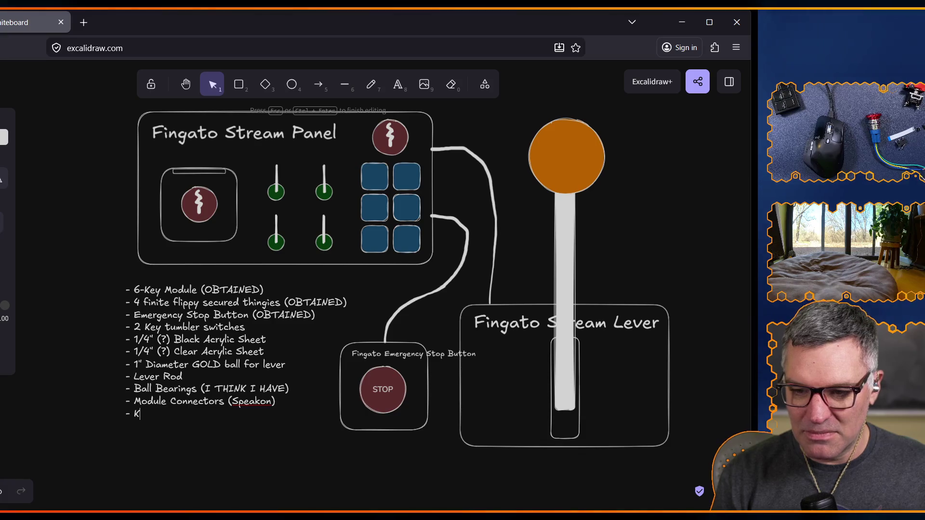
pyautogui.write('Rot')
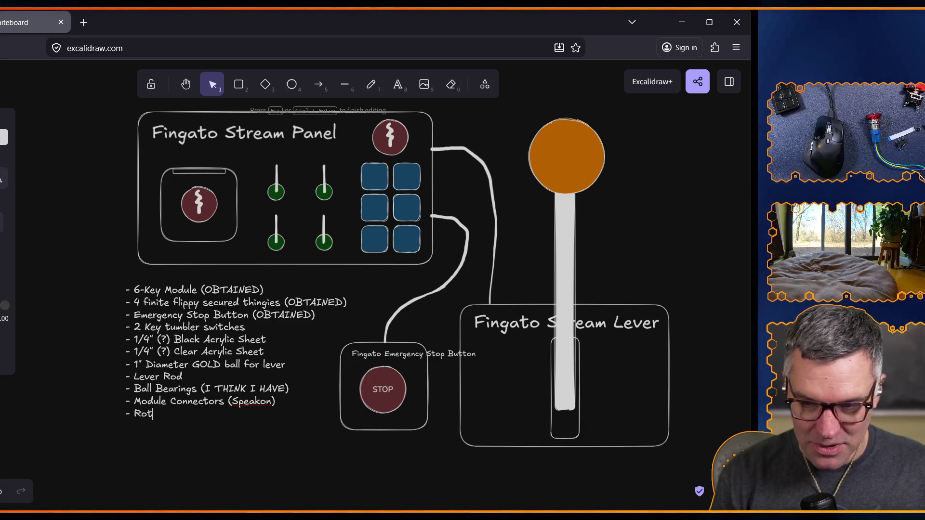
pyautogui.write('ational Key Cover Door Bo')
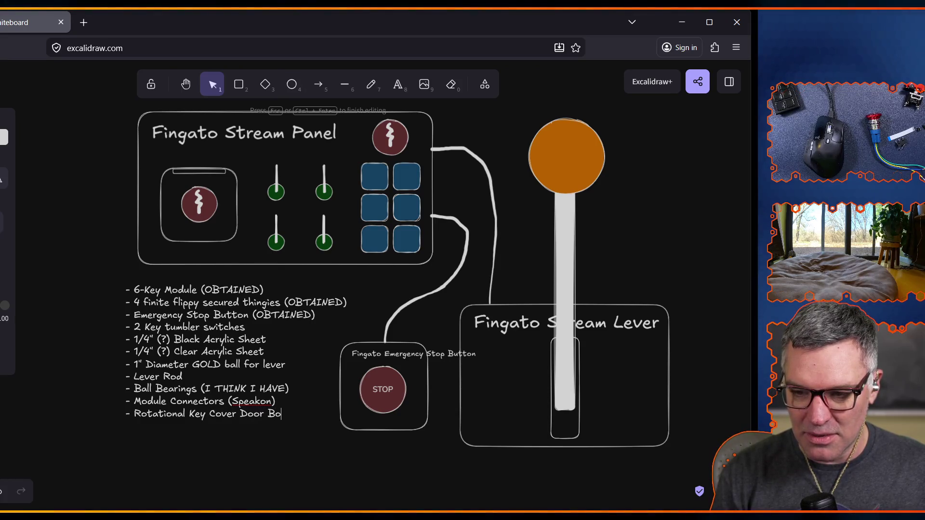
pyautogui.press('BackSpace')
pyautogui.press('BackSpace')
pyautogui.write('Dee')
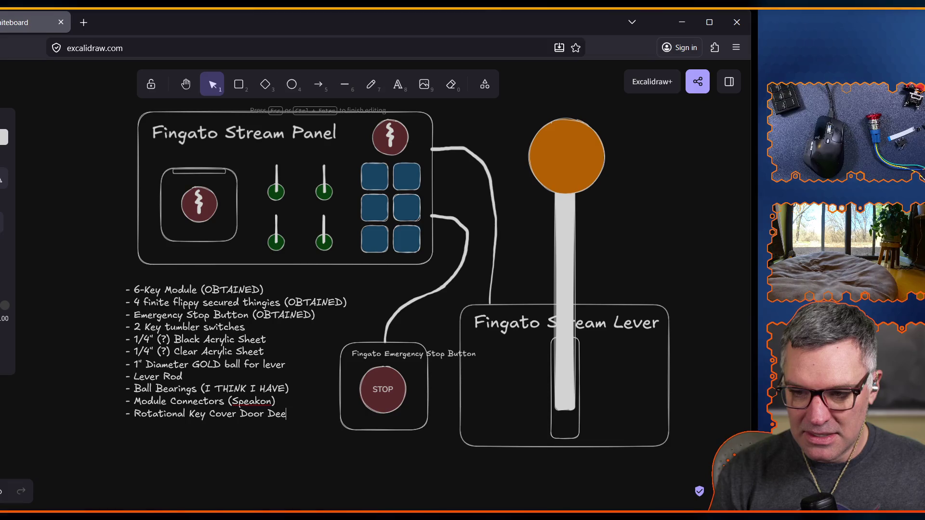
pyautogui.write('bop')
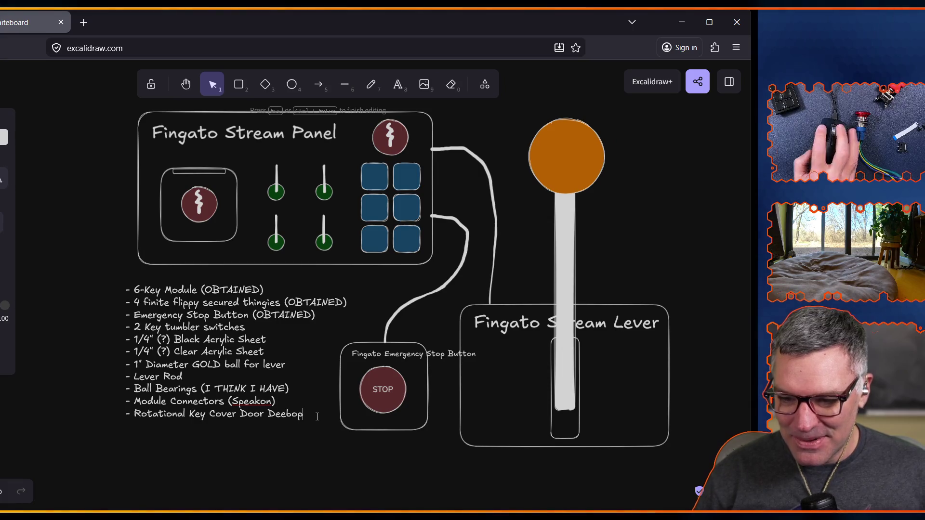
# - Add 'Lenticular Stuff ????' as the final list item and exit text editing
pyautogui.write('Lentic')
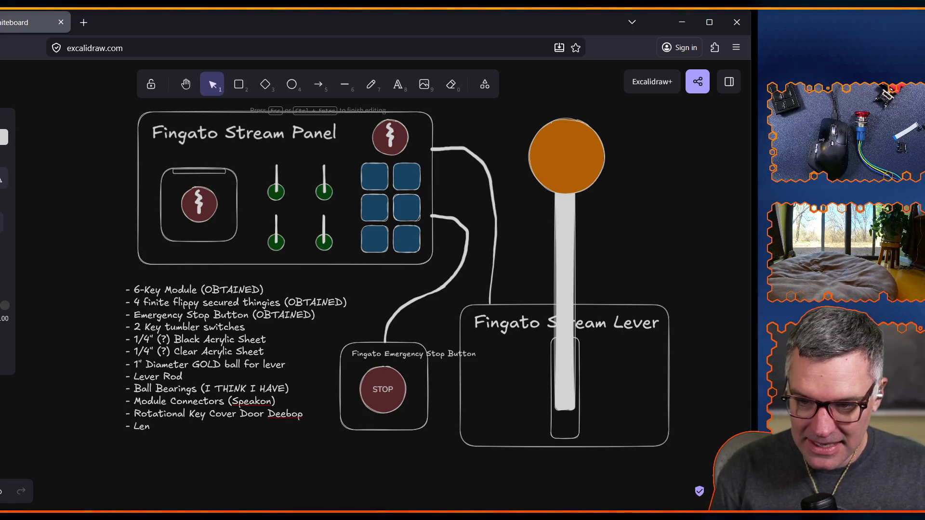
pyautogui.write('ular S')
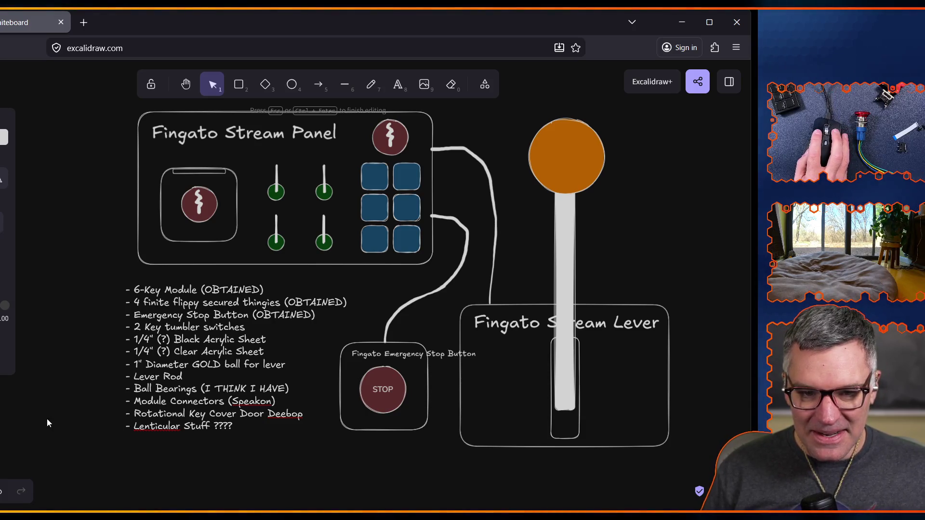
pyautogui.click(85, 420)
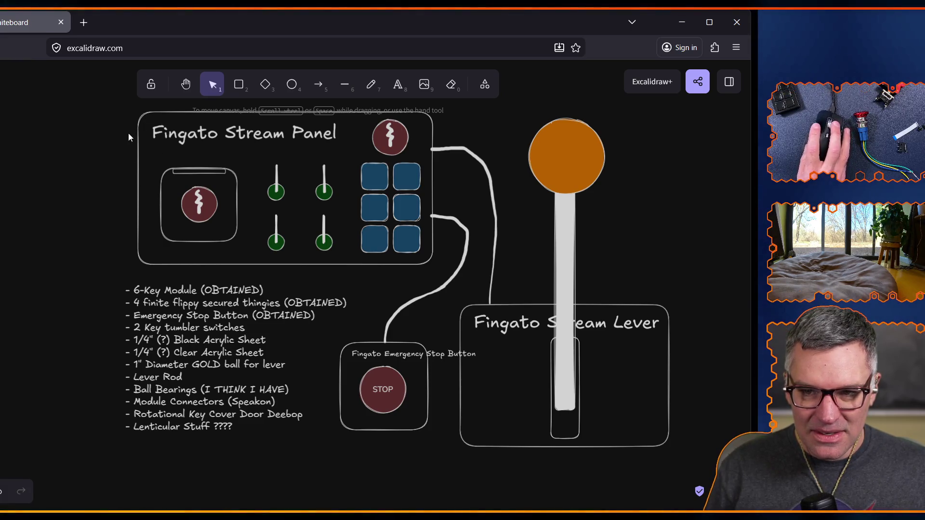
# - Nudge the 'Fingato Stream Panel' title slightly right and down inside the panel outline
pyautogui.moveTo(164, 132); pyautogui.dragTo(200, 141)
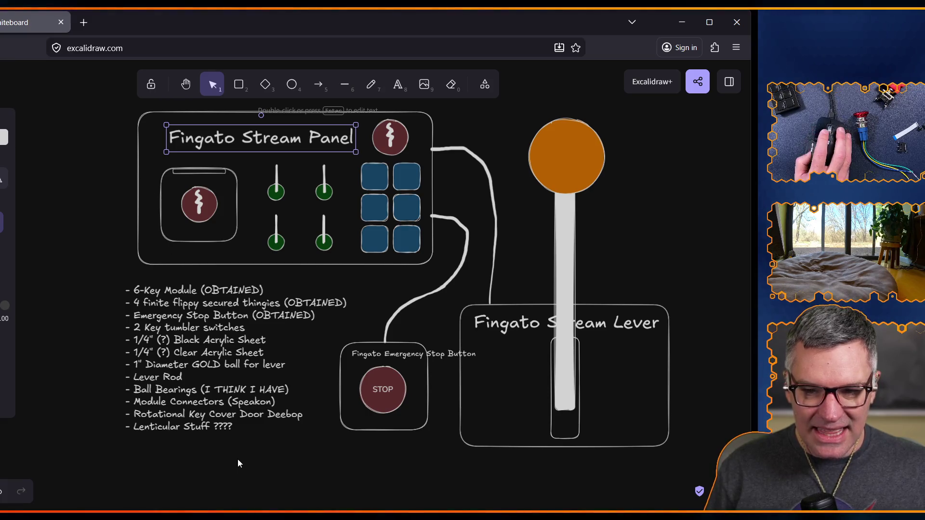
# - Reopen the parts list text and start a '- Brass Screws' line at its end
pyautogui.click(237, 427)
pyautogui.doubleClick(237, 427)
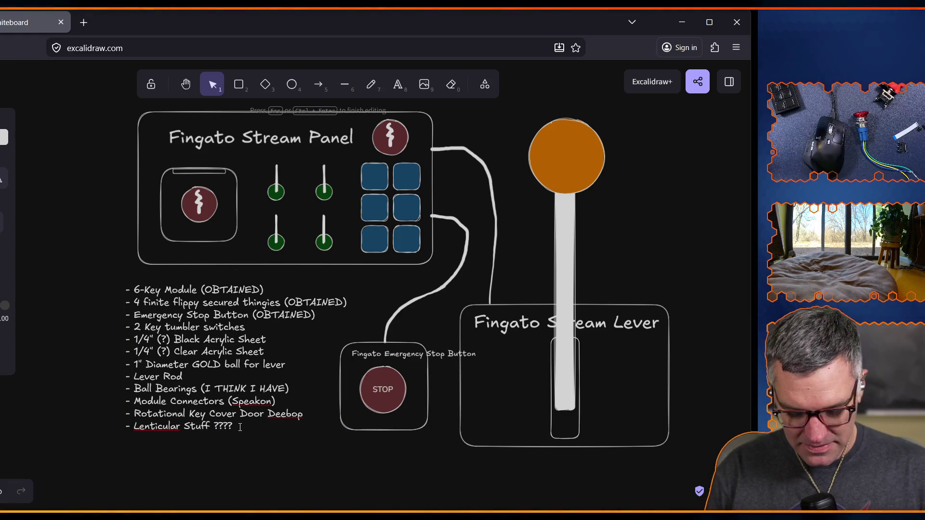
pyautogui.press('Return')
pyautogui.write('- Brass')
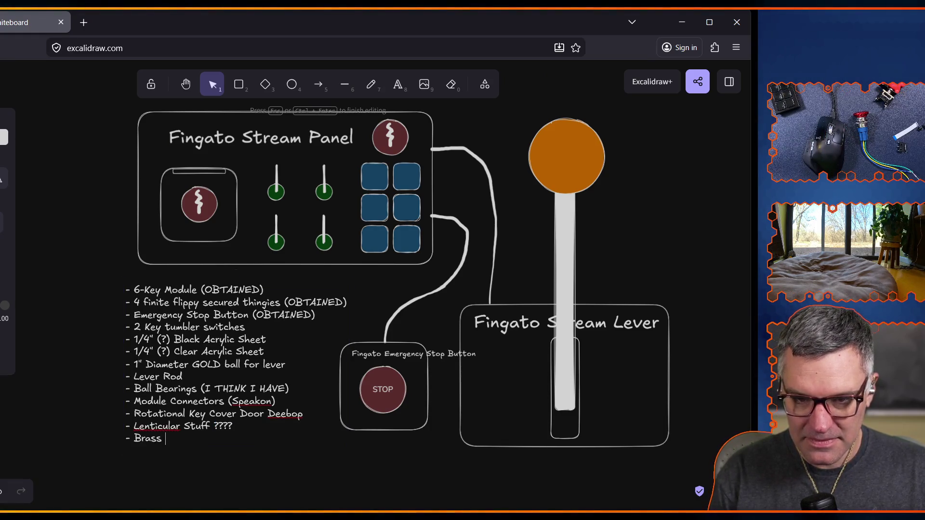
pyautogui.write('ws')
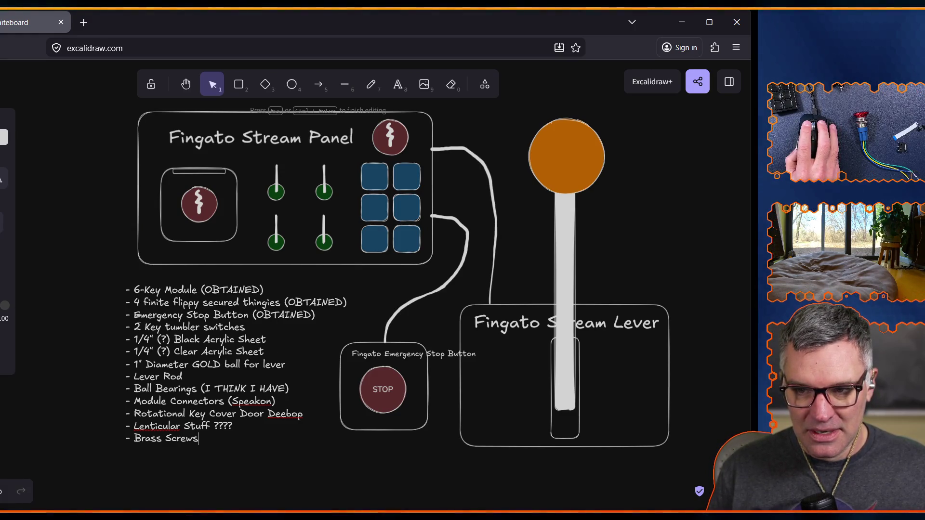
# - Open a new browser tab
pyautogui.click(84, 22)
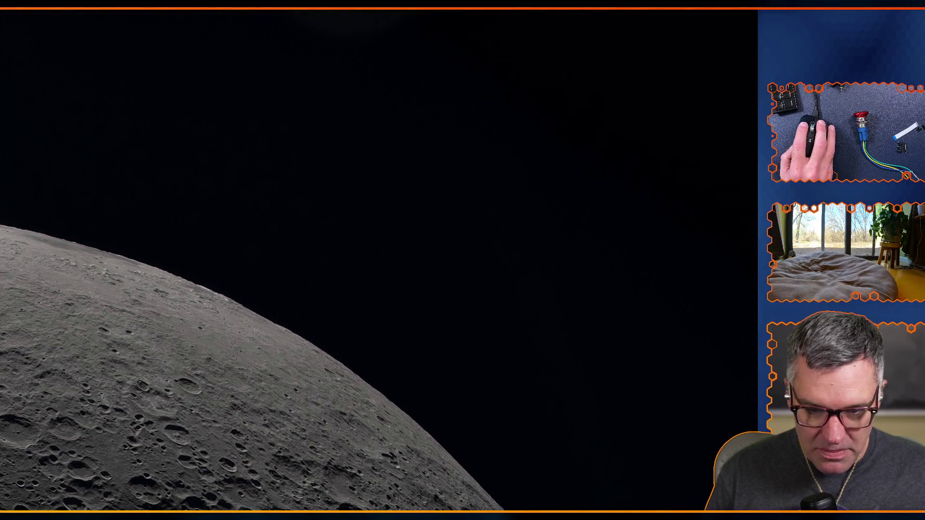
# - Load amazon.com in a new private browsing window, then show the desktop
pyautogui.hotkey('ctrl', 'shift', 'p')
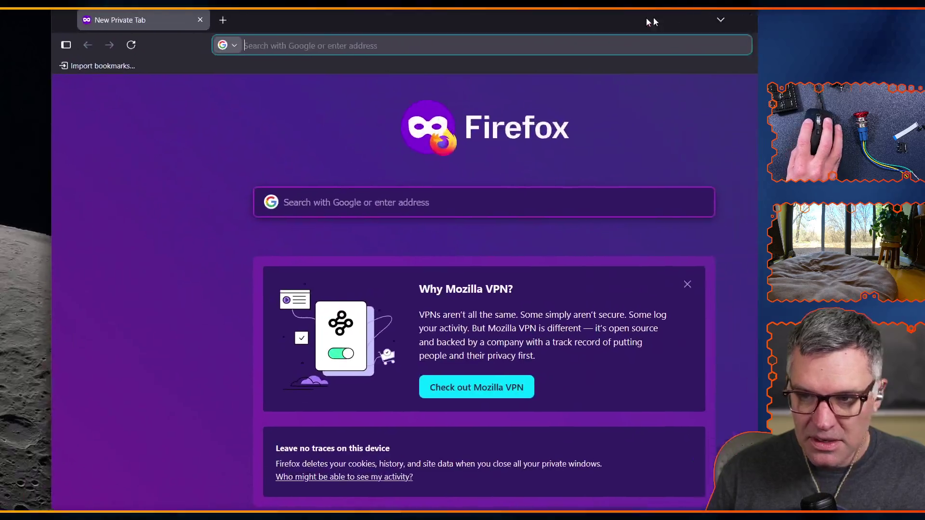
pyautogui.write('amazon.com/')
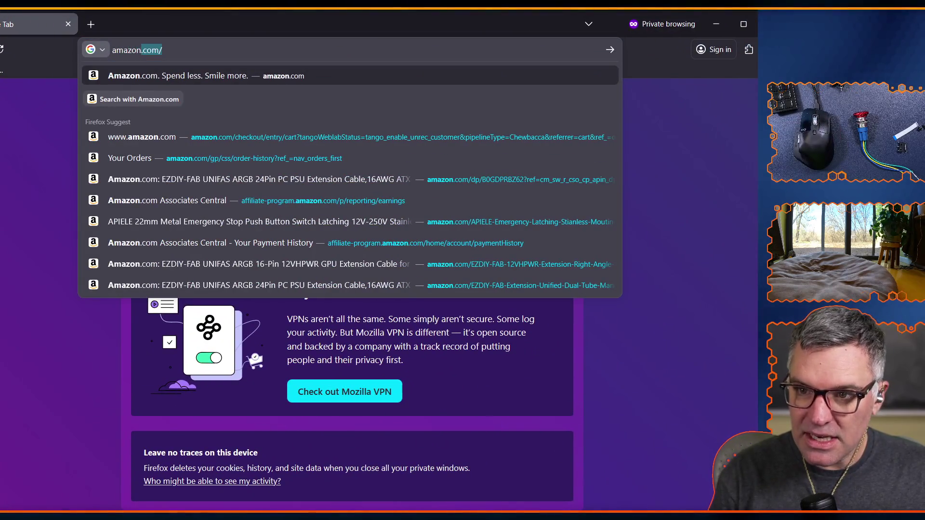
pyautogui.press('Return')
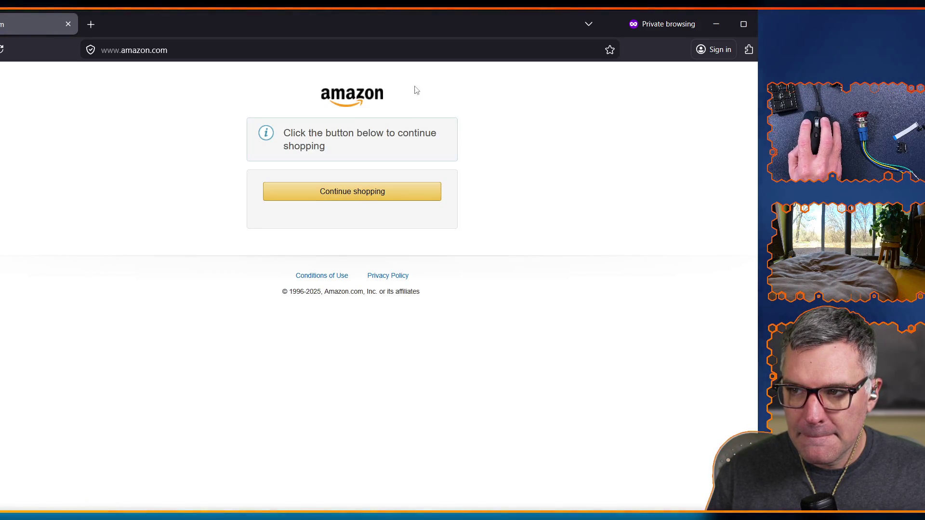
pyautogui.press('super+d')
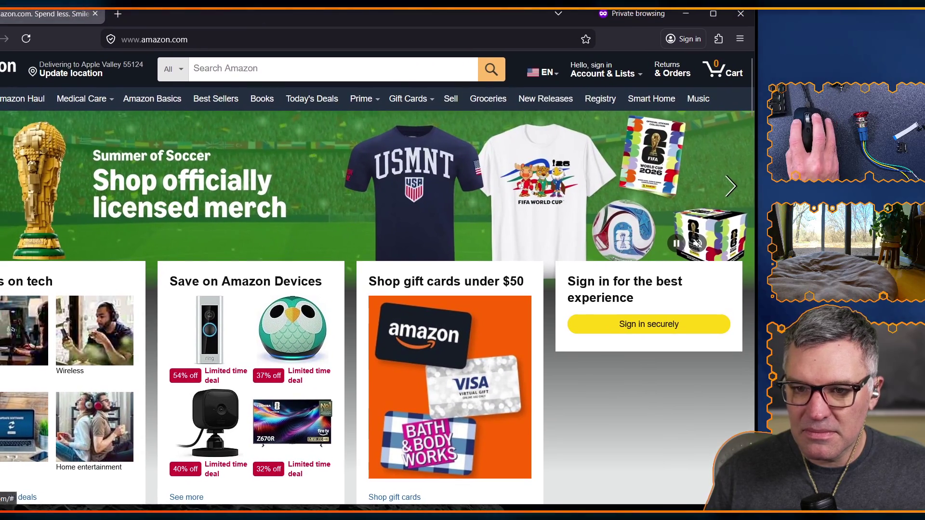
# - Widen the Amazon browser window to the screen edge and move the Excalidraw window aside
pyautogui.moveTo(0, 282); pyautogui.dragTo(2, 282)
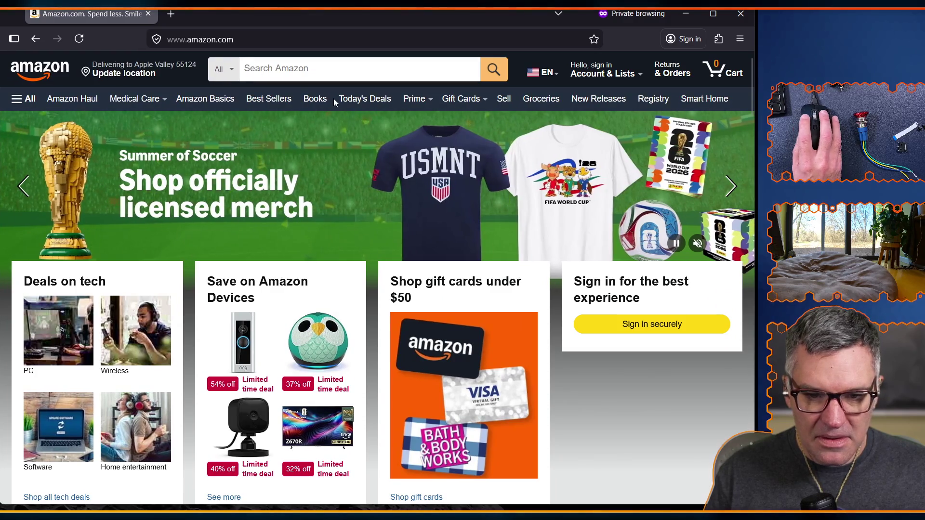
pyautogui.click(309, 66)
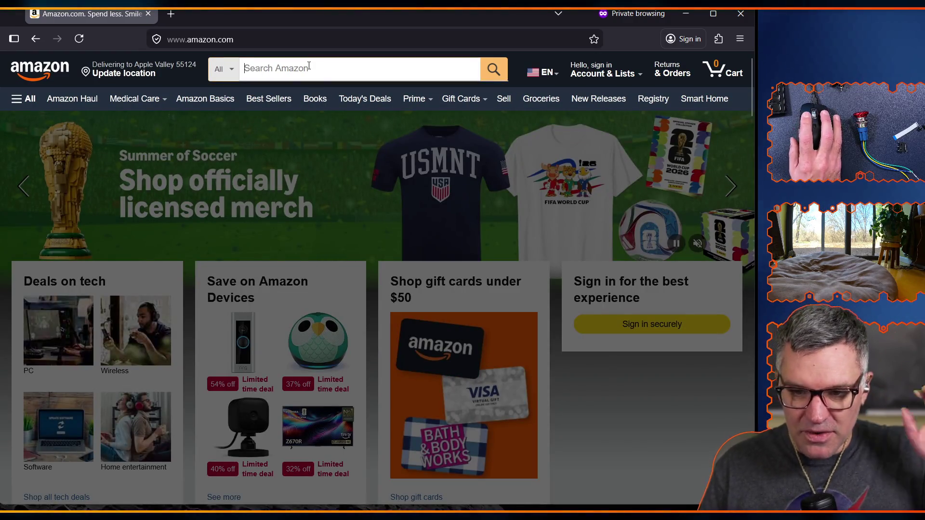
pyautogui.click(232, 113)
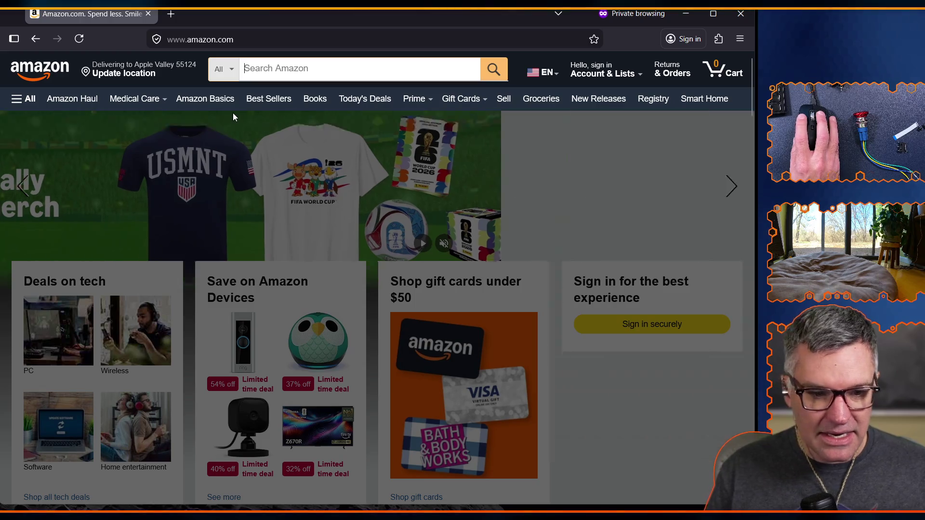
pyautogui.moveTo(232, 518)
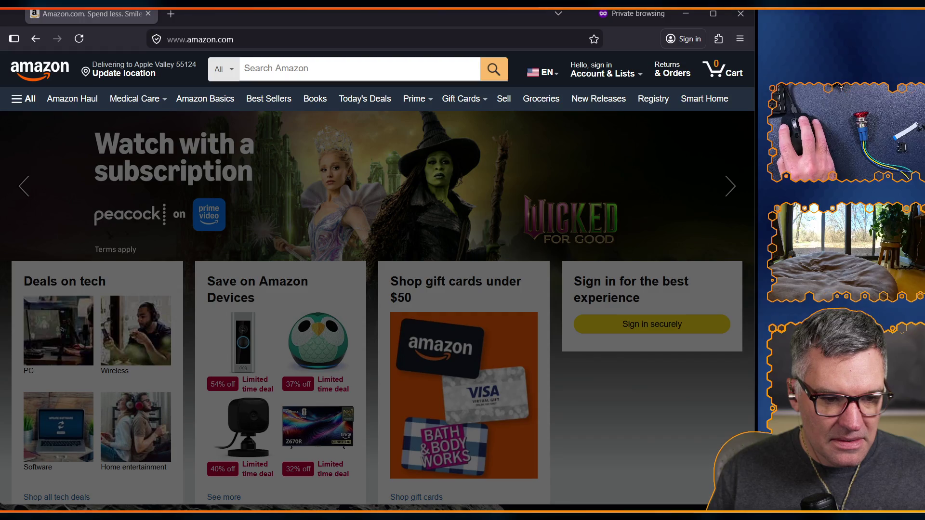
pyautogui.moveTo(0, 363)
pyautogui.mouseDown()
pyautogui.moveTo(242, 409)
pyautogui.moveTo(242, 518)
pyautogui.mouseUp()
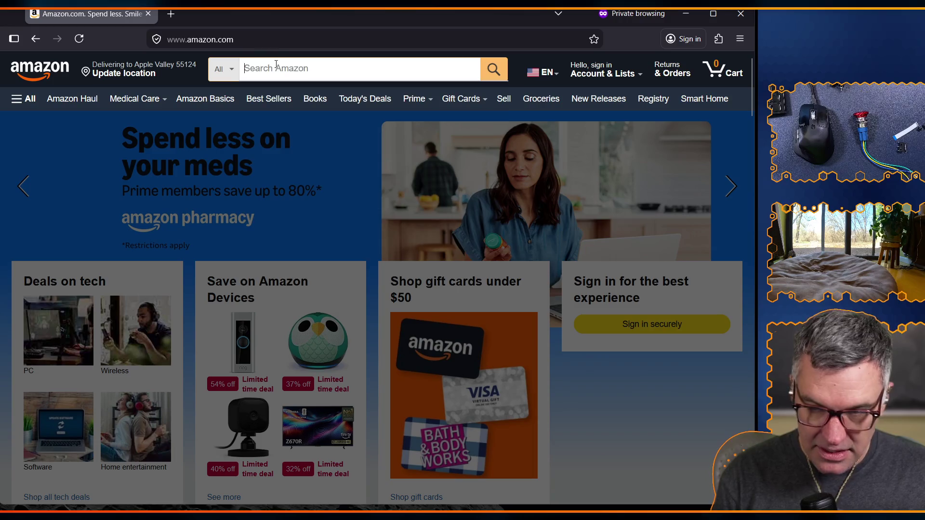
# - Search Amazon for 'key tumbler ignition switch' using the suggestion list
pyautogui.write('key tumbler switch')
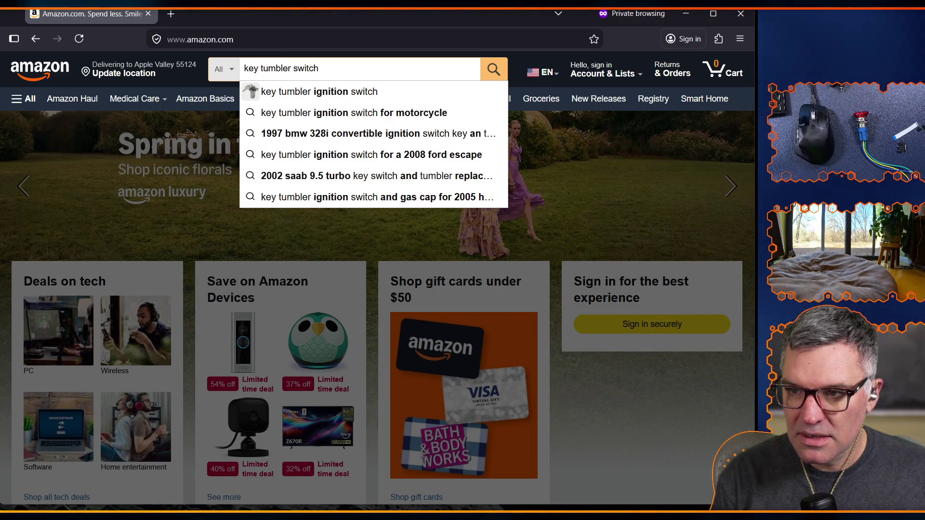
pyautogui.press('Down')
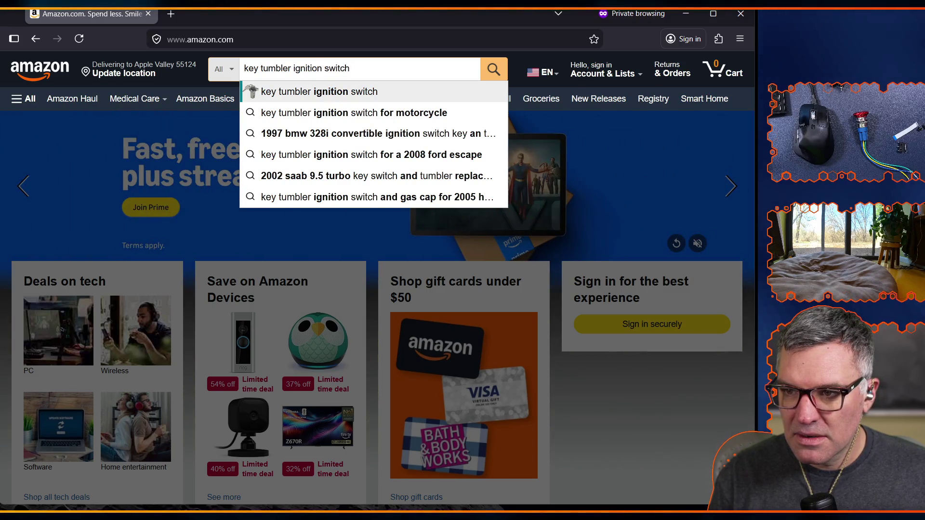
pyautogui.press('Return')
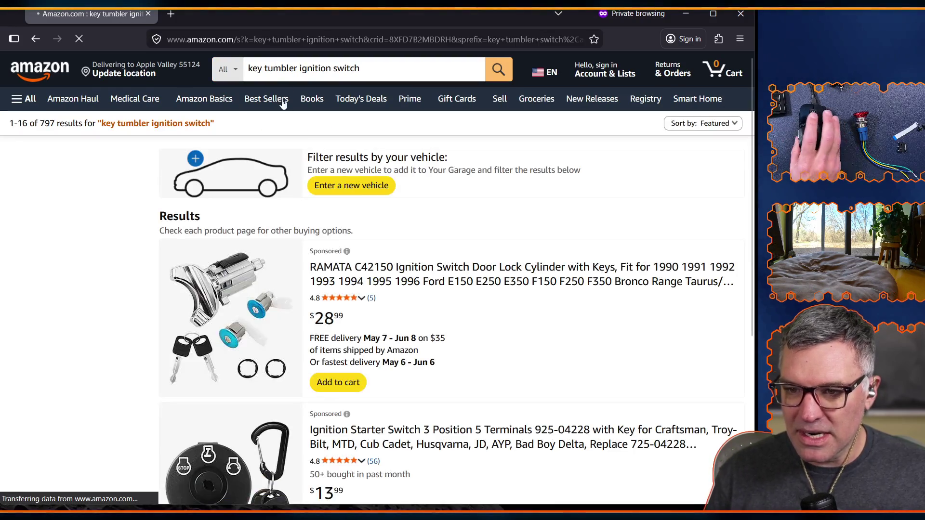
# - Scroll the results past Customers frequently viewed to the Dorman 924-790 listing
pyautogui.scroll(-10, 289, 322)
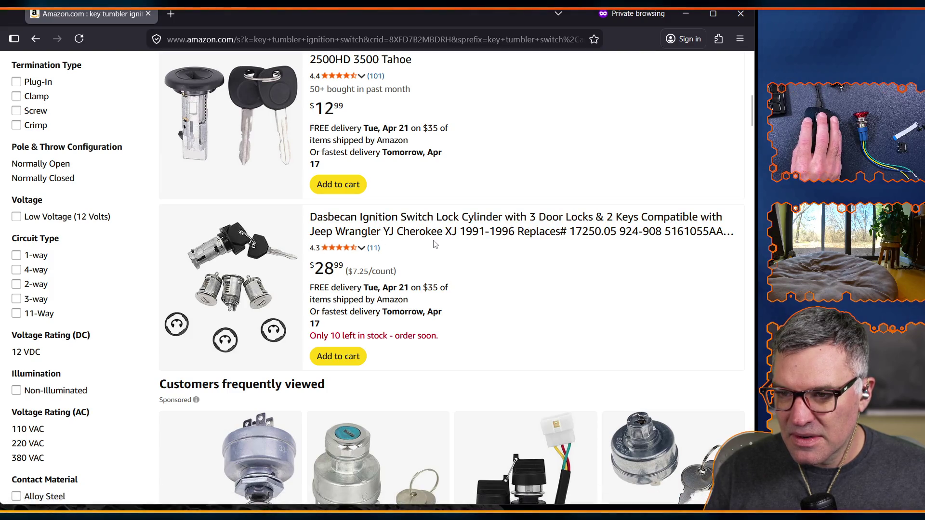
pyautogui.scroll(-4, 443, 246)
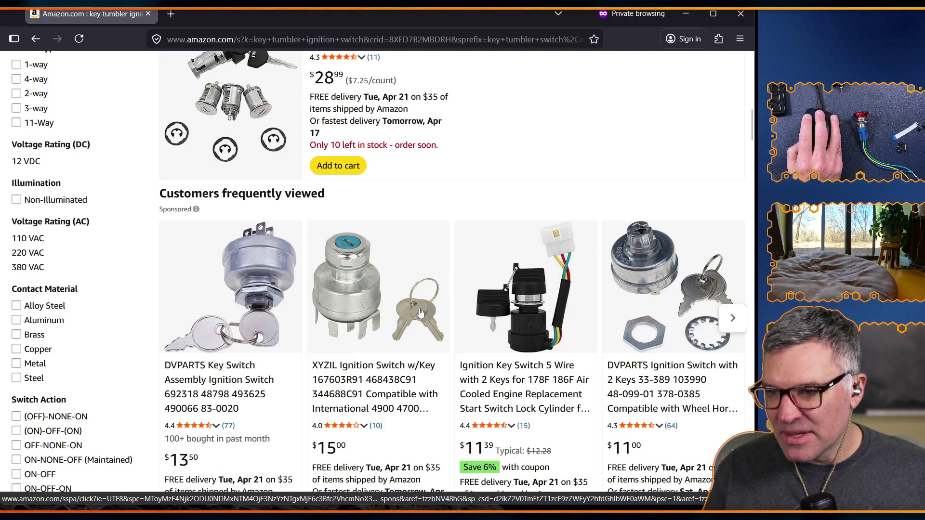
pyautogui.scroll(-2, 397, 368)
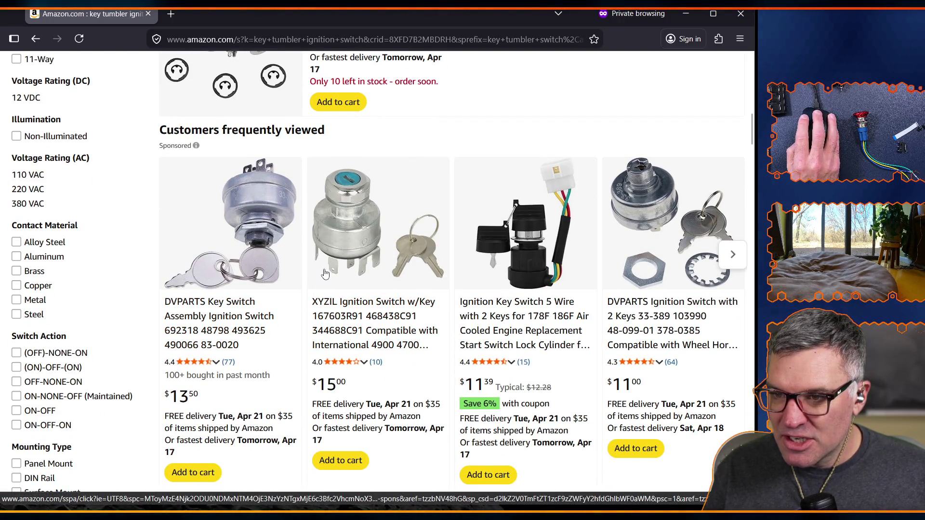
pyautogui.scroll(-2, 367, 338)
pyautogui.scroll(-5, 368, 338)
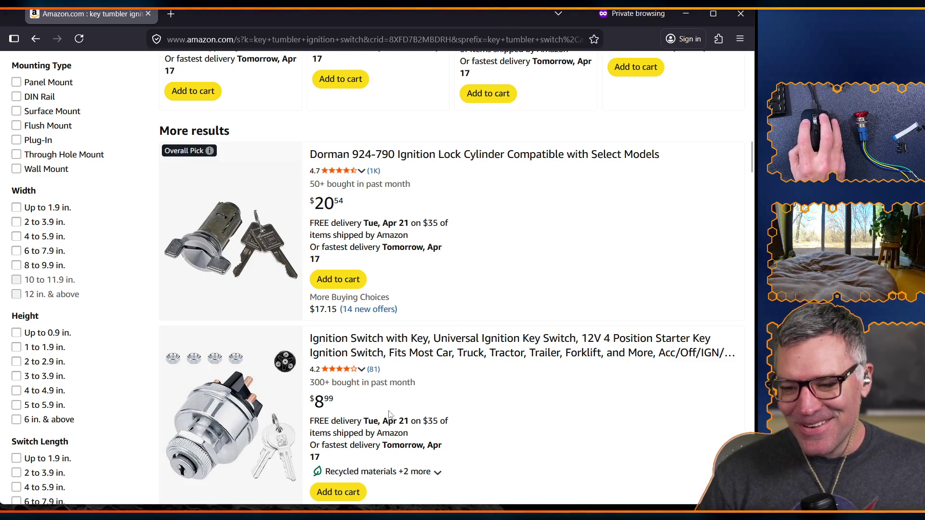
# - Drag the Excalidraw Fingato Stream sketch window up over the Amazon results
pyautogui.moveTo(362, 513)
pyautogui.mouseDown()
pyautogui.moveTo(361, 59)
pyautogui.moveTo(353, 43)
pyautogui.mouseUp()
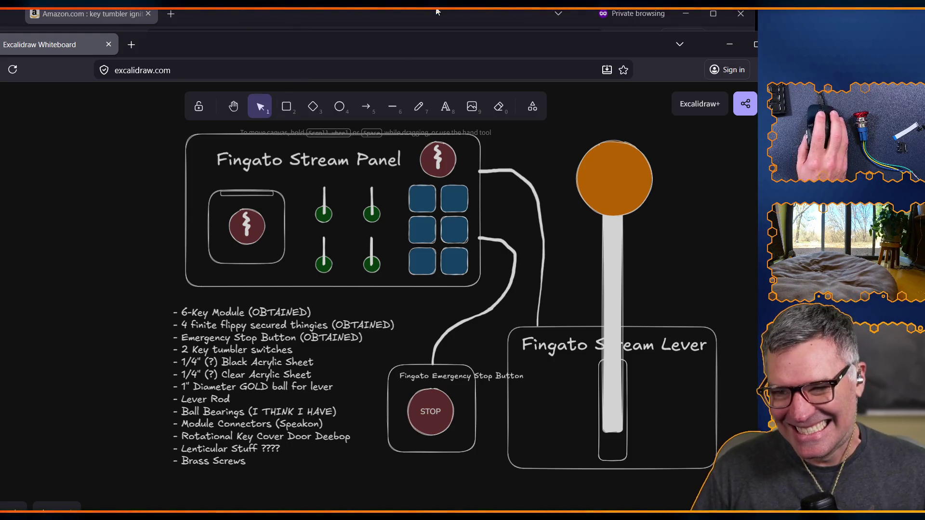
# - Bring the Amazon ignition switch results back in front of the Excalidraw window
pyautogui.click(392, 16)
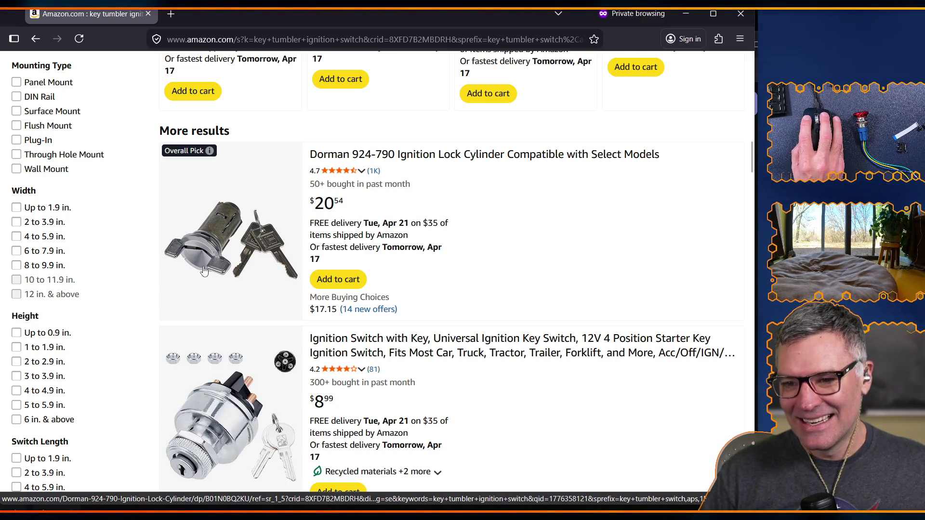
# - Open the $20.54 Dorman 924-790 Ignition Lock Cylinder listing from More results
pyautogui.click(425, 161)
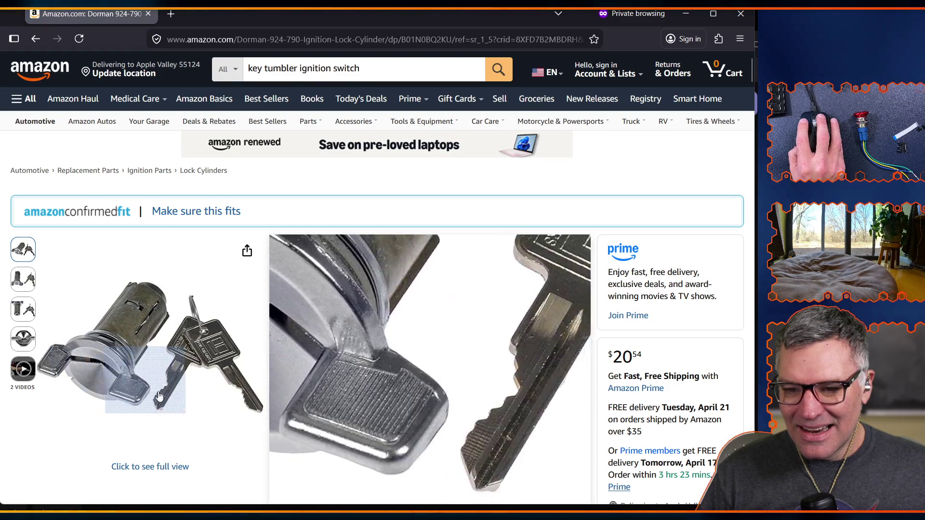
pyautogui.moveTo(22, 276)
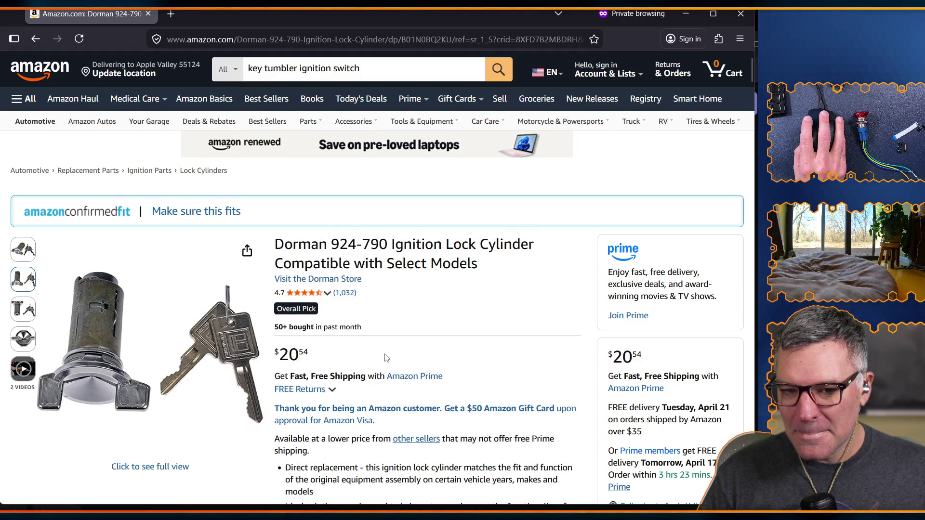
pyautogui.scroll(-2, 385, 357)
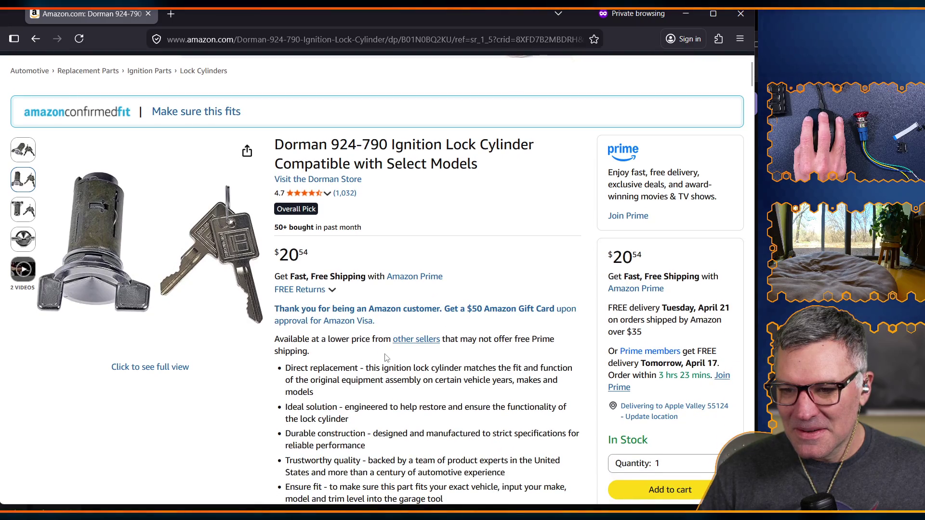
pyautogui.moveTo(21, 244)
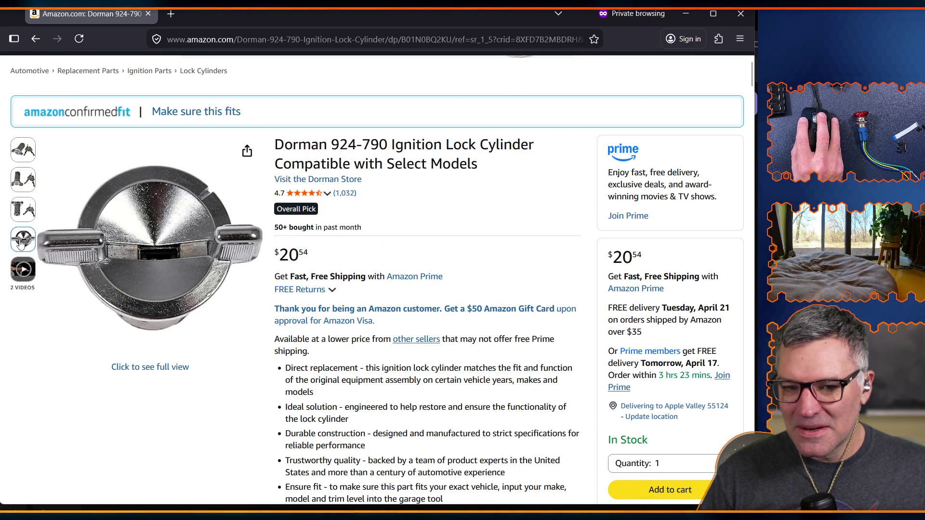
pyautogui.moveTo(23, 217)
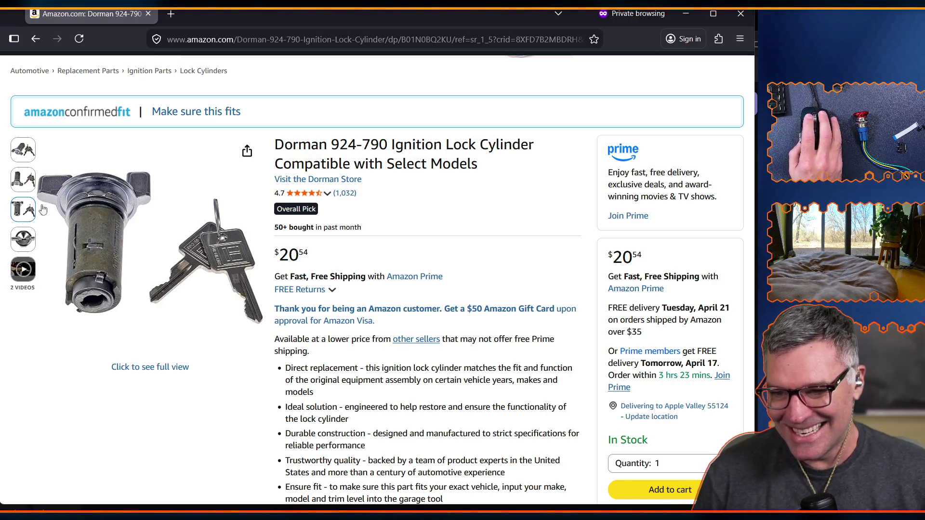
pyautogui.moveTo(238, 250)
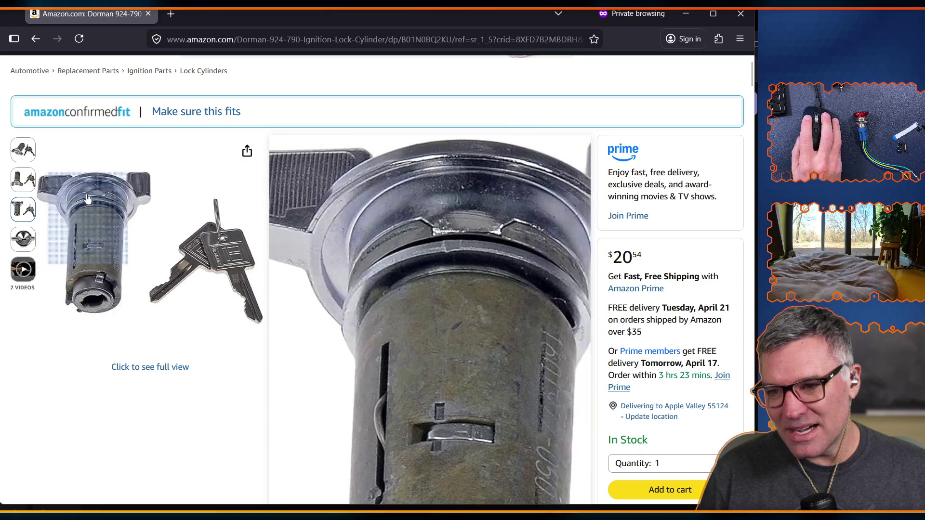
pyautogui.moveTo(17, 184)
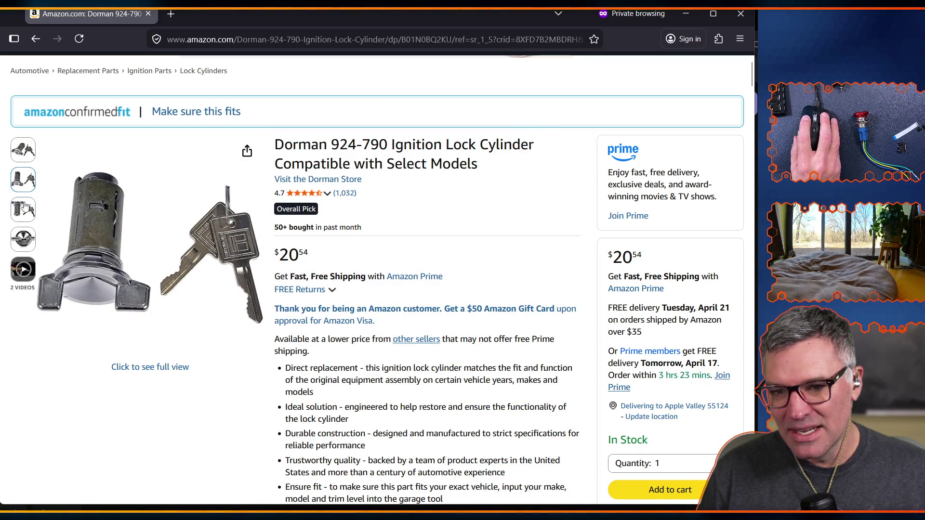
pyautogui.moveTo(25, 218)
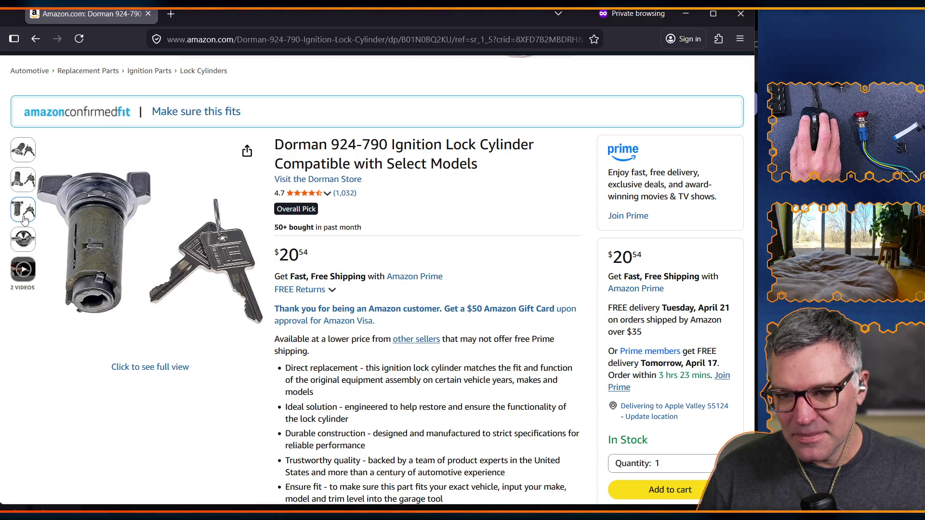
pyautogui.moveTo(92, 284)
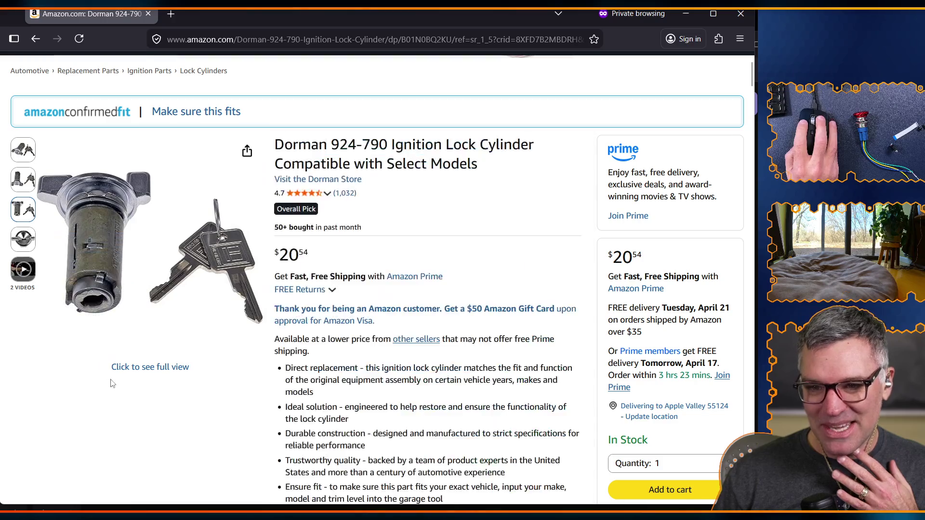
# - Review the Dorman cylinder photos and bullet points, then open the sponsored A-Premium listing
pyautogui.click(14, 239)
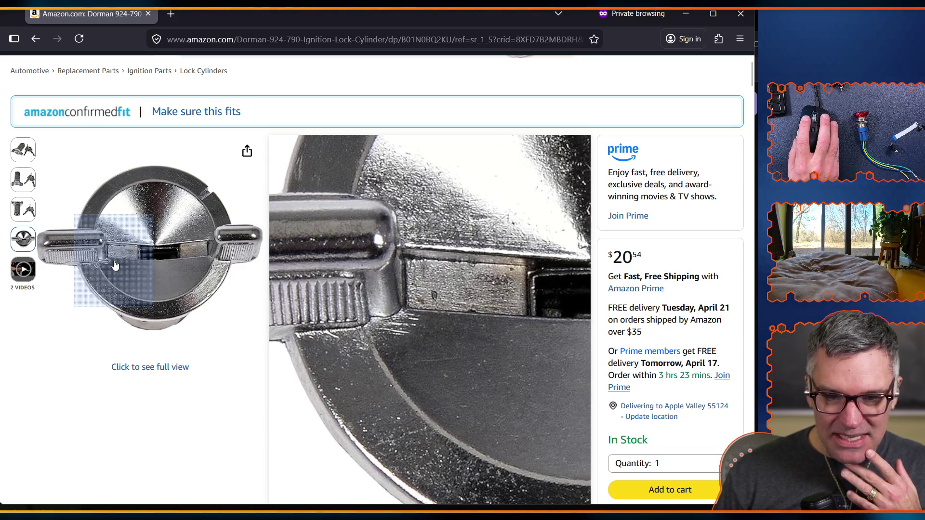
pyautogui.moveTo(23, 209)
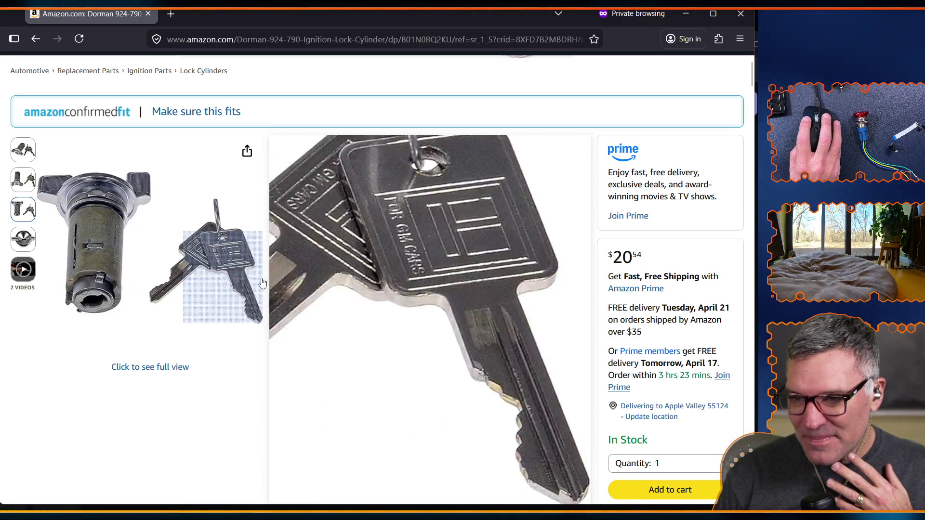
pyautogui.scroll(-1, 340, 406)
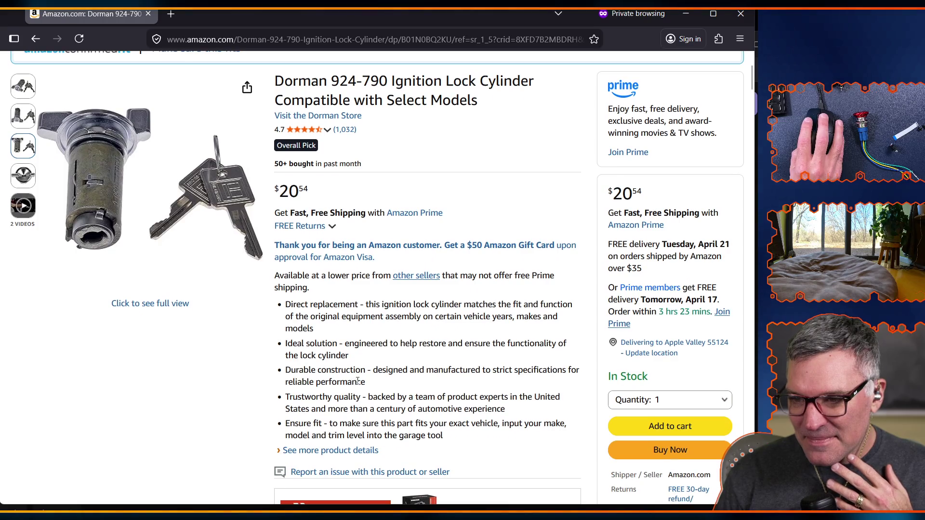
pyautogui.moveTo(292, 343); pyautogui.dragTo(327, 345)
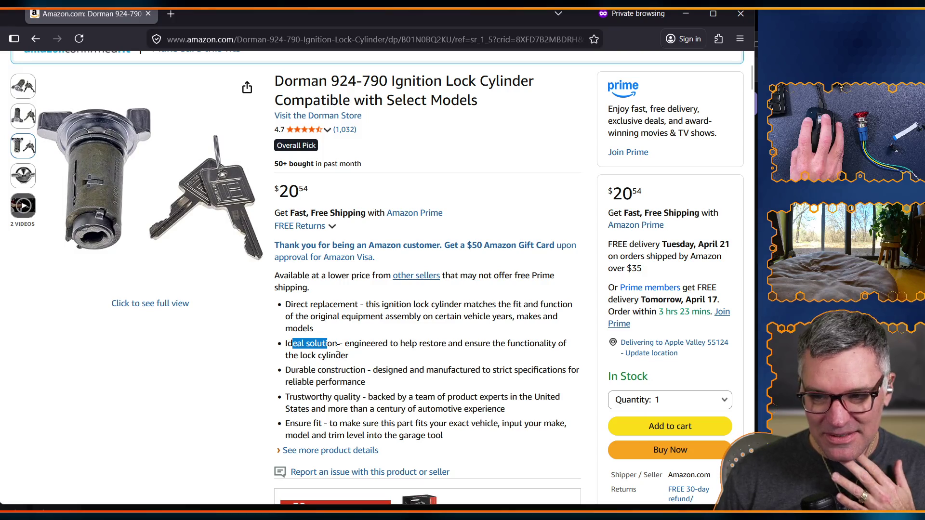
pyautogui.click(322, 379)
pyautogui.moveTo(306, 395); pyautogui.dragTo(346, 394)
pyautogui.click(348, 392)
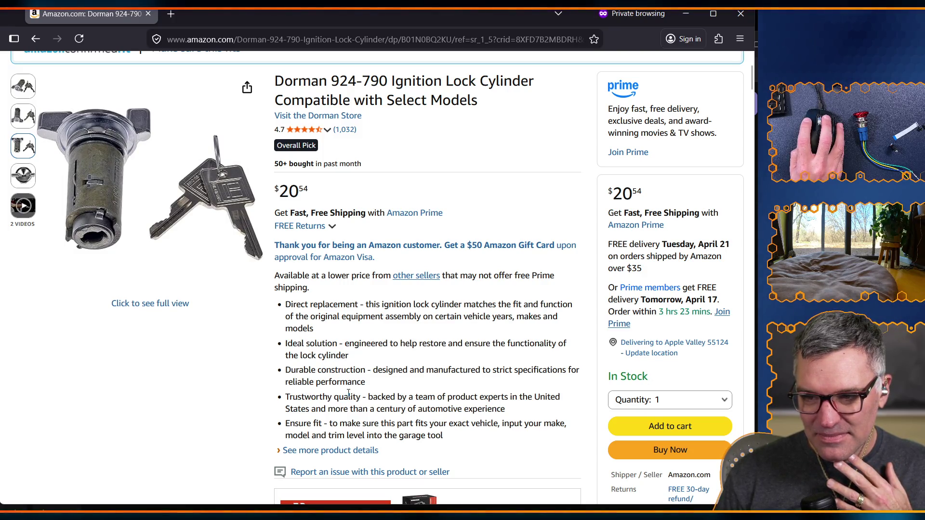
pyautogui.scroll(-3, 319, 422)
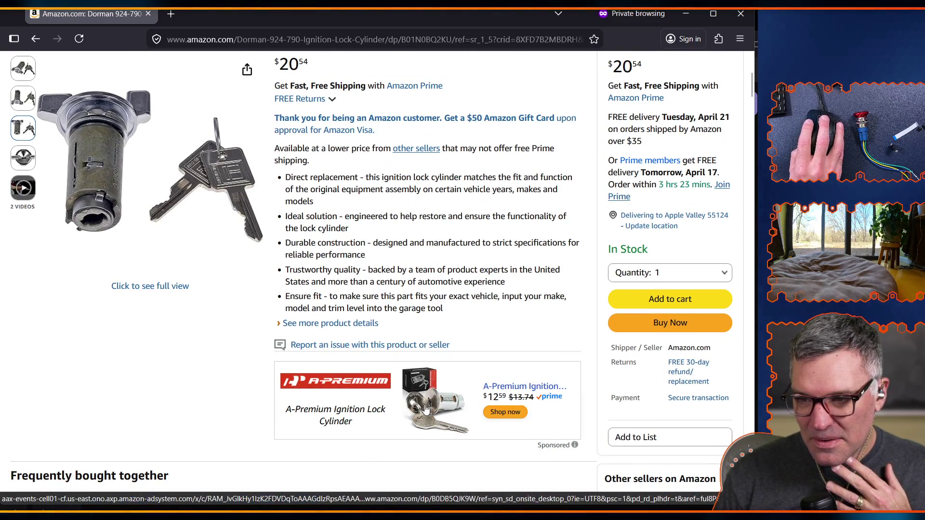
pyautogui.click(426, 408)
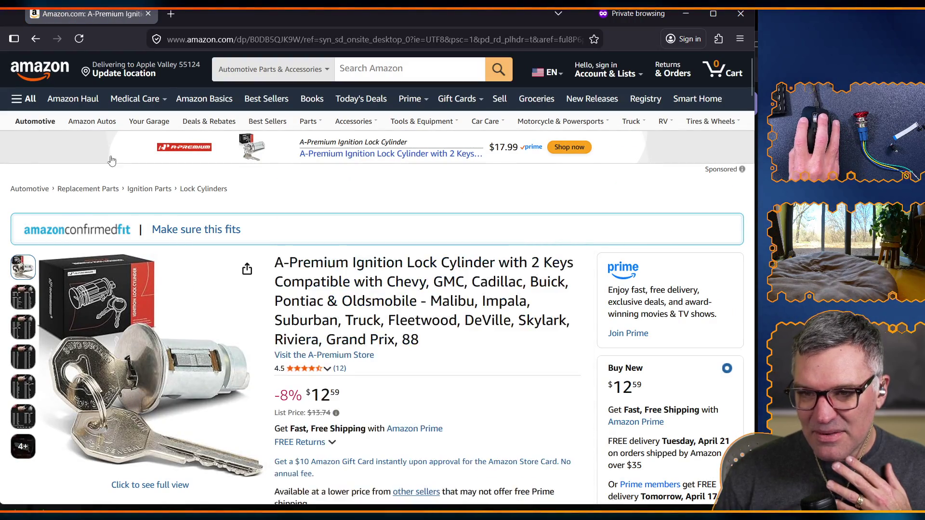
# - Return to the top of the Dorman 924-790 page and select its web address
pyautogui.click(36, 37)
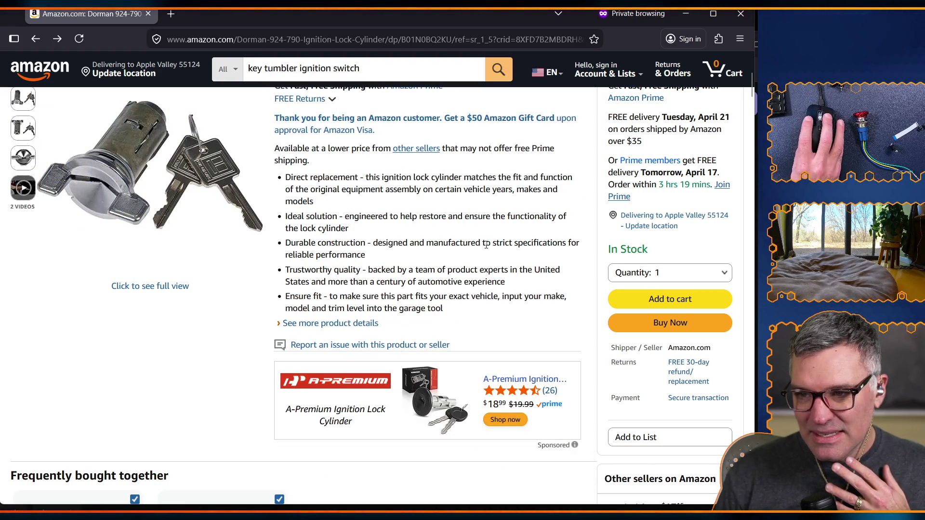
pyautogui.scroll(5, 471, 300)
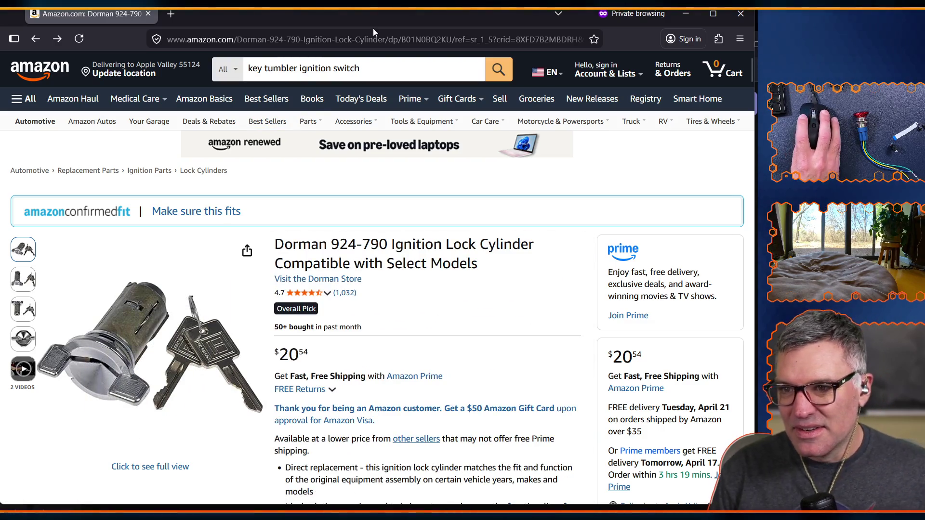
pyautogui.click(438, 38)
# - Copy the Dorman link trimmed at its product code and start a new Notepad note
pyautogui.click(454, 41)
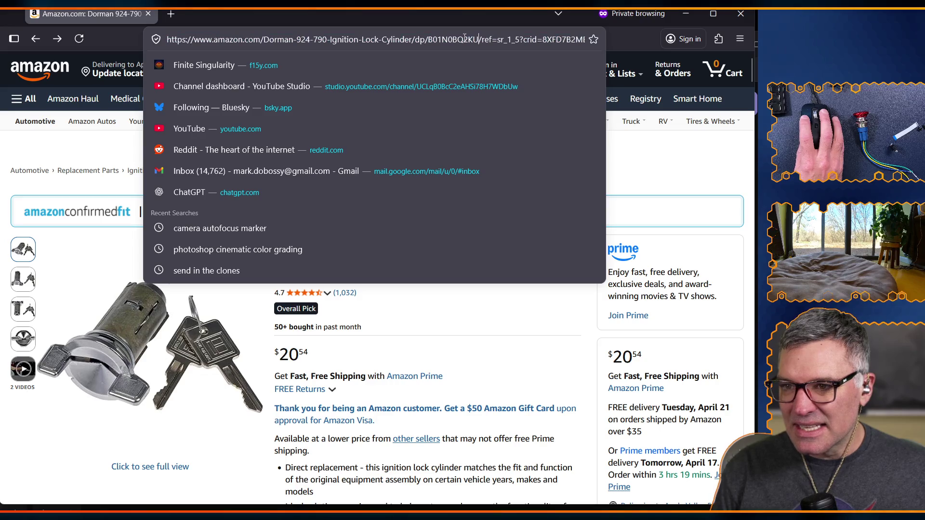
pyautogui.moveTo(478, 39); pyautogui.dragTo(167, 40)
pyautogui.hotkey('ctrl', 'c')
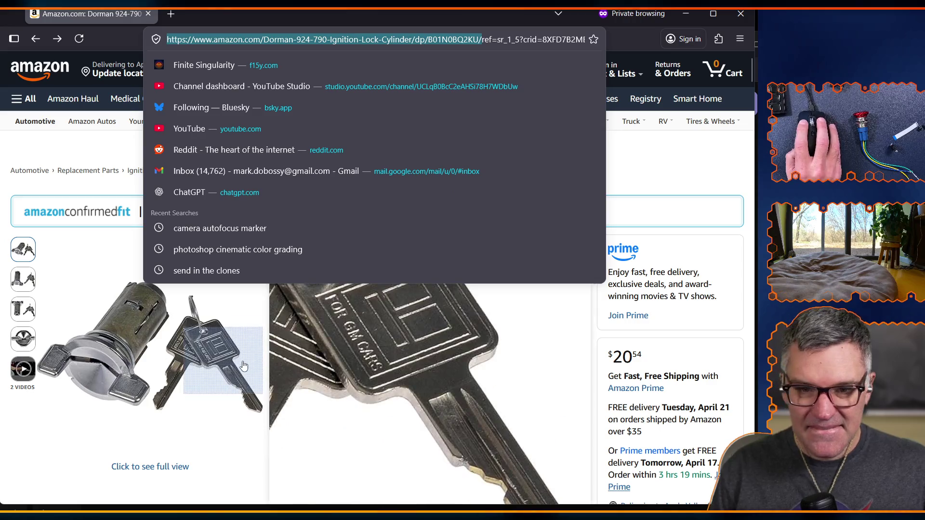
pyautogui.hotkey('alt', 'Tab')
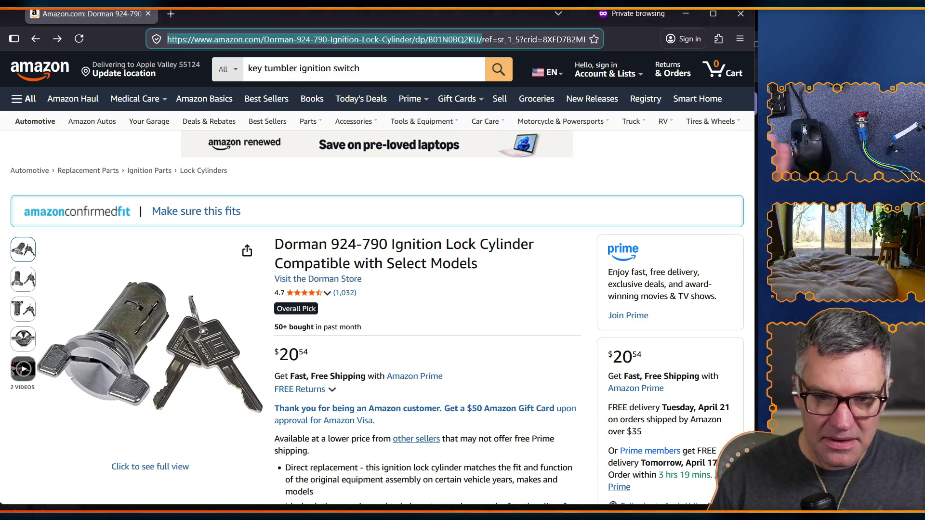
pyautogui.hotkey('alt', 'Tab')
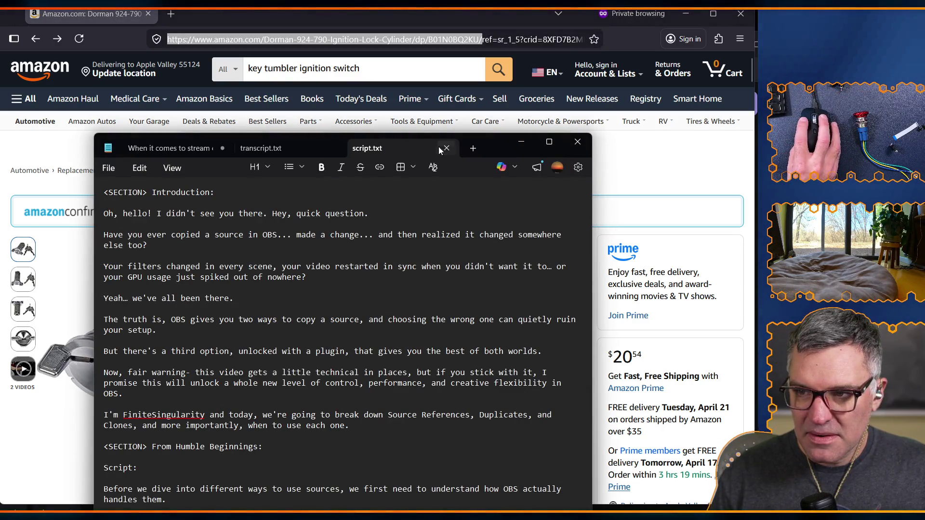
pyautogui.click(472, 148)
# - Detach the blank note into its own enlarged window over Amazon, minimizing script.txt
pyautogui.moveTo(414, 145)
pyautogui.mouseDown()
pyautogui.moveTo(642, 143)
pyautogui.moveTo(640, 155)
pyautogui.mouseUp()
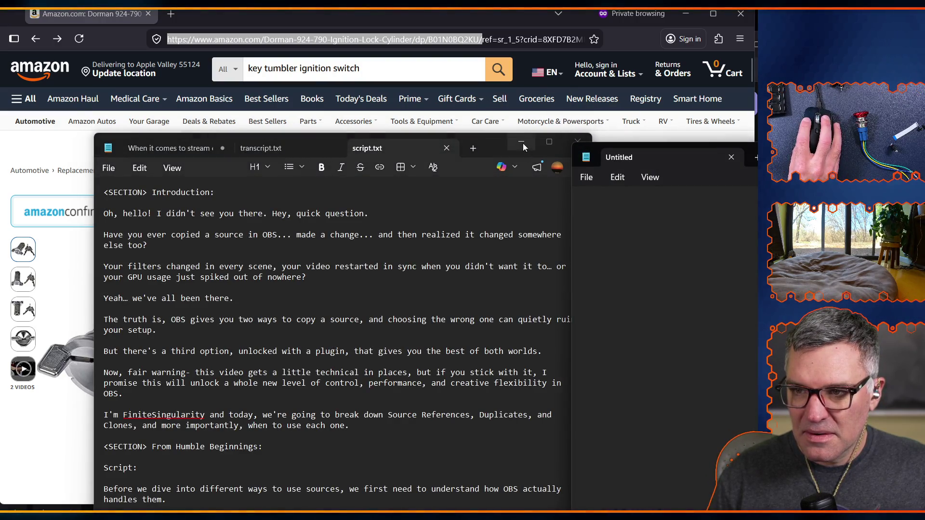
pyautogui.click(524, 147)
pyautogui.doubleClick(667, 165)
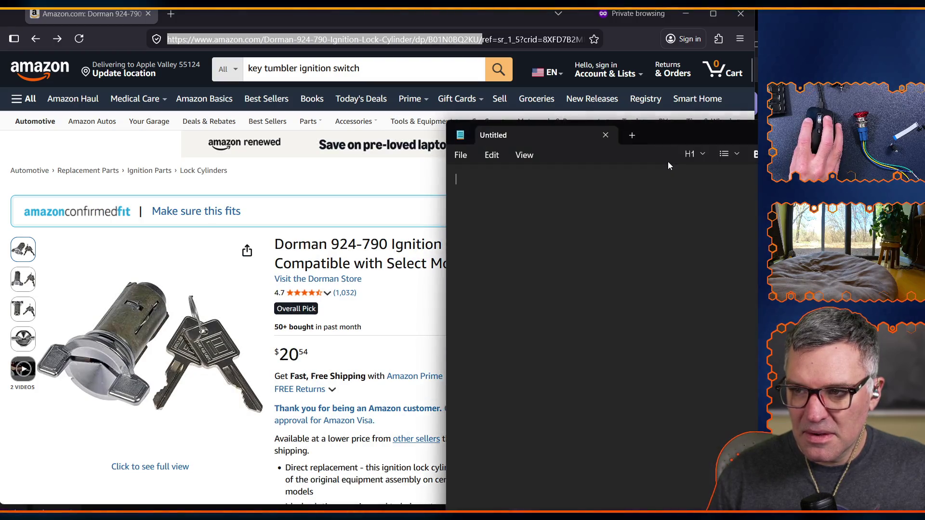
pyautogui.moveTo(666, 137)
pyautogui.mouseDown()
pyautogui.moveTo(458, 79)
pyautogui.moveTo(292, 54)
pyautogui.moveTo(246, 58)
pyautogui.moveTo(267, 65)
pyautogui.mouseUp()
# - Paste the Dorman link and prefix it with 'Oldschool GM Ignition Tumbler:'
pyautogui.hotkey('ctrl', 'v')
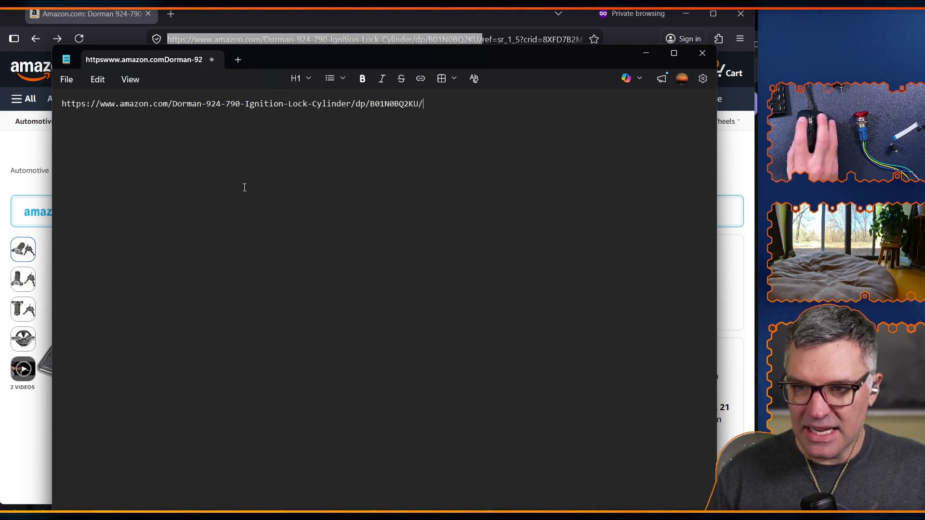
pyautogui.hotkey('ctrl', 'a')
pyautogui.click(66, 104)
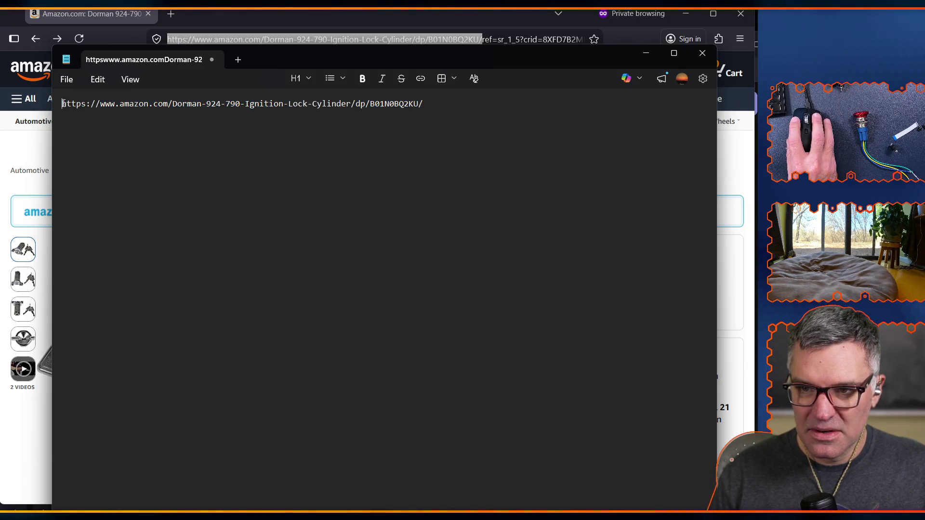
pyautogui.write('Oldschool GM ')
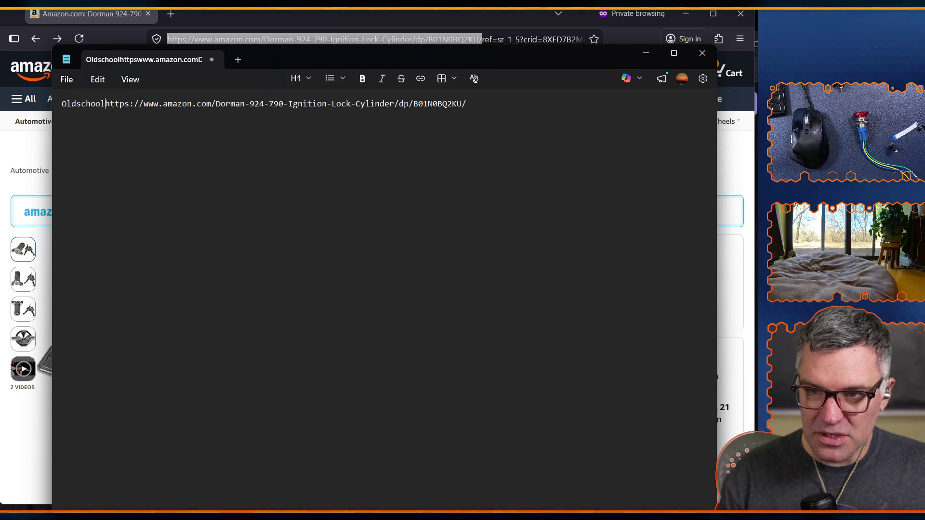
pyautogui.write('Ignition ')
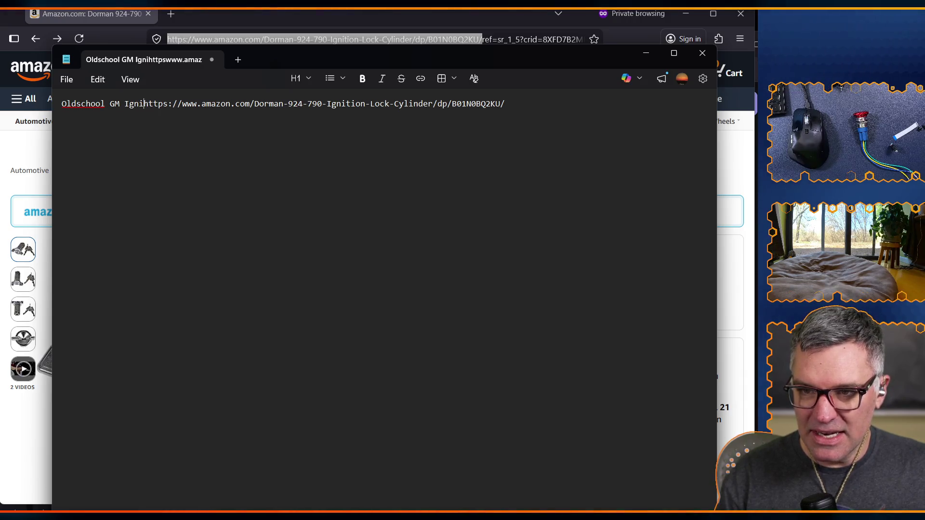
pyautogui.write('Tumbler')
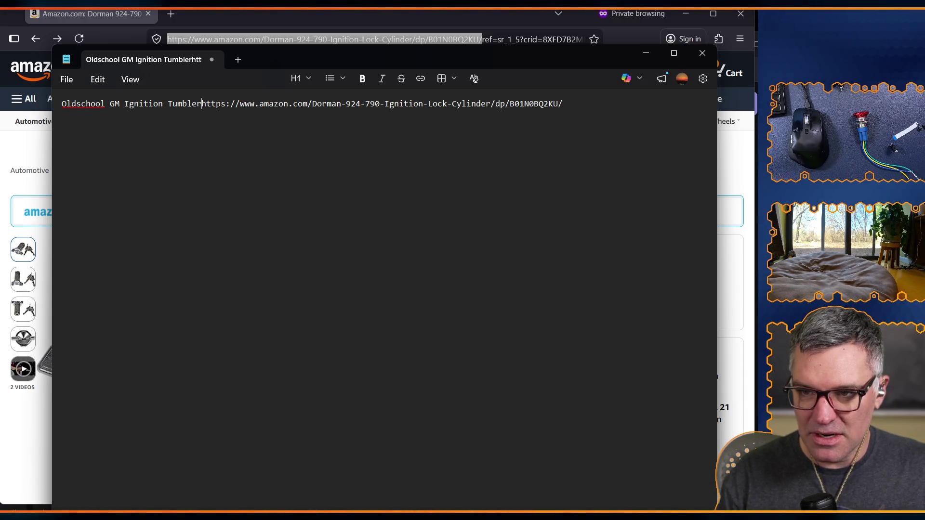
pyautogui.write(':')
pyautogui.click(645, 105)
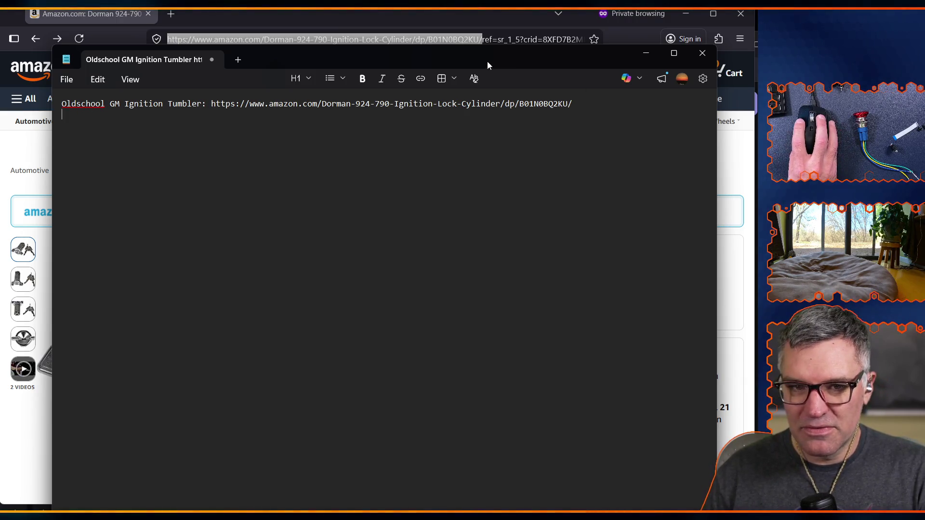
pyautogui.hotkey('alt', 'Tab')
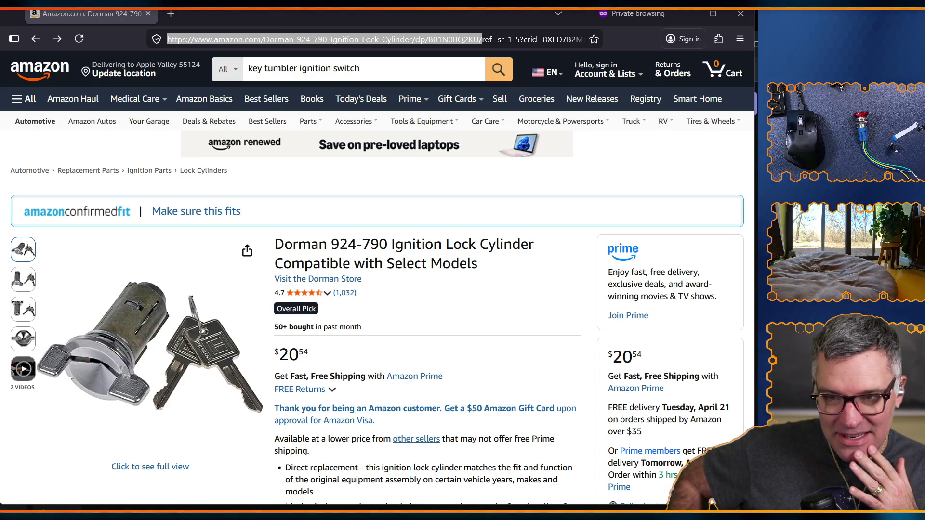
# - Switch from Firefox to the Excalidraw Whiteboard window with the Fingato sketch
pyautogui.hotkey('alt', 'Tab')
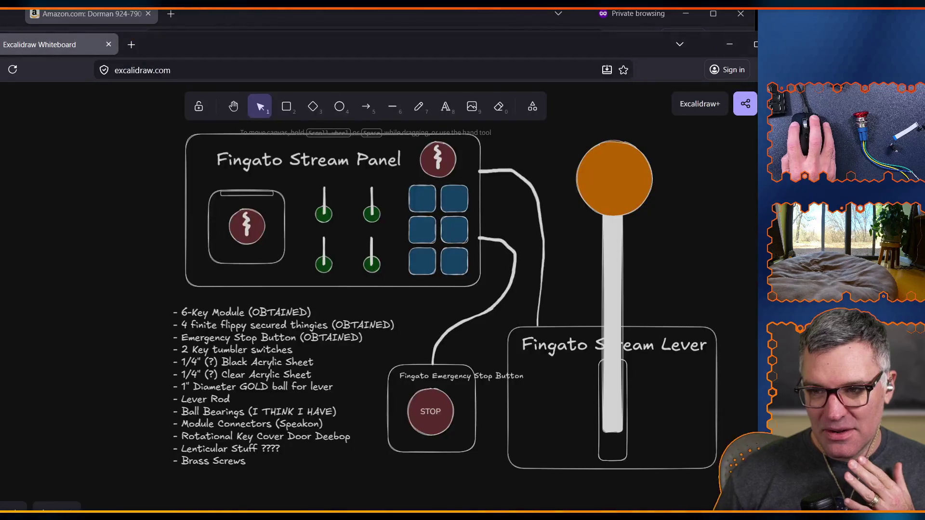
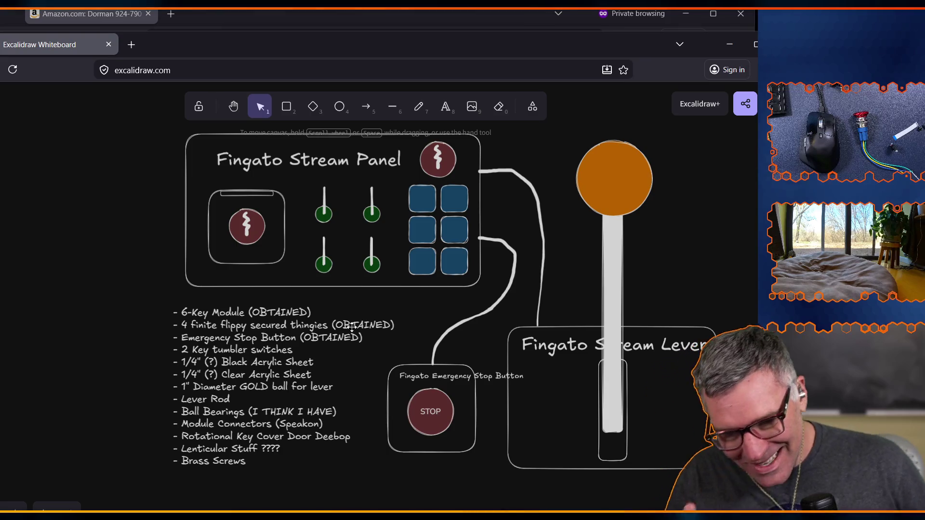
# - Add '- Car like indicator lights' as a new last line below Brass Screws in the parts list
pyautogui.click(254, 456)
pyautogui.doubleClick(251, 466)
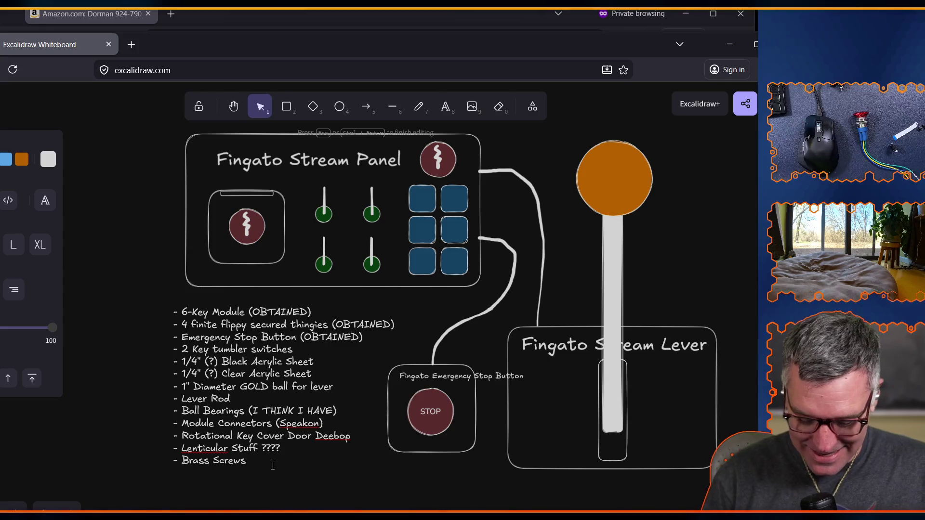
pyautogui.press('Return')
pyautogui.write('-')
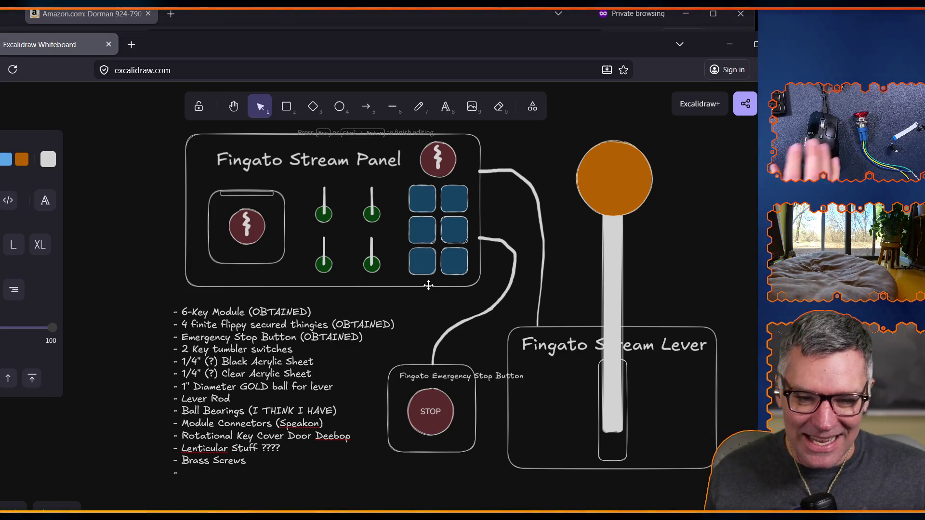
pyautogui.doubleClick(183, 472)
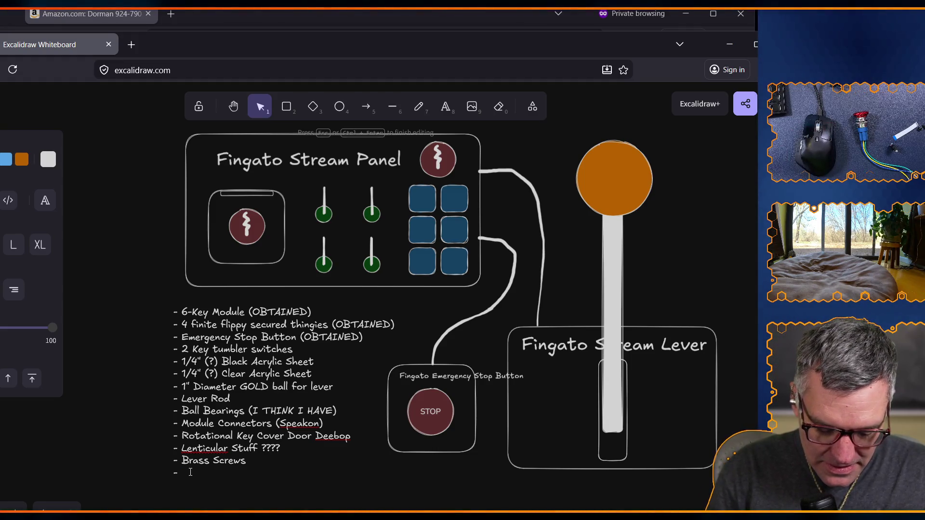
pyautogui.write('Car like indicator lights')
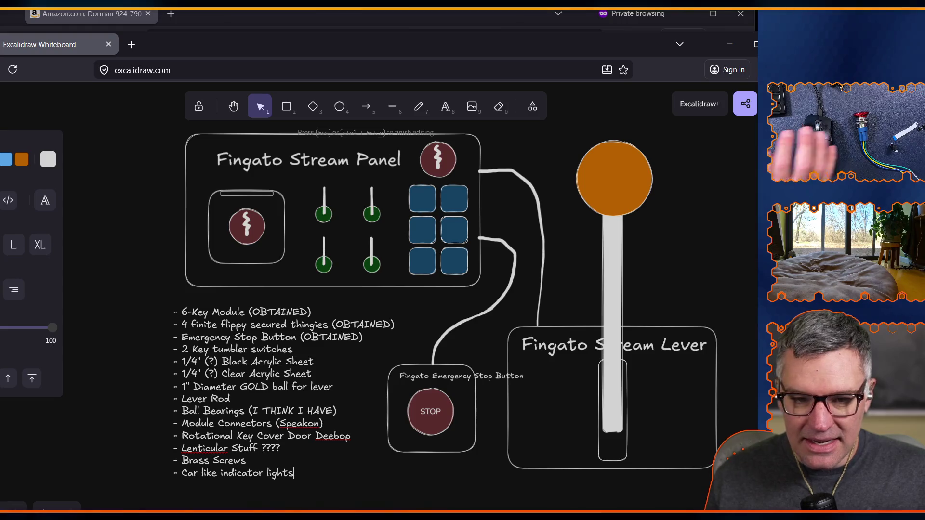
pyautogui.click(343, 24)
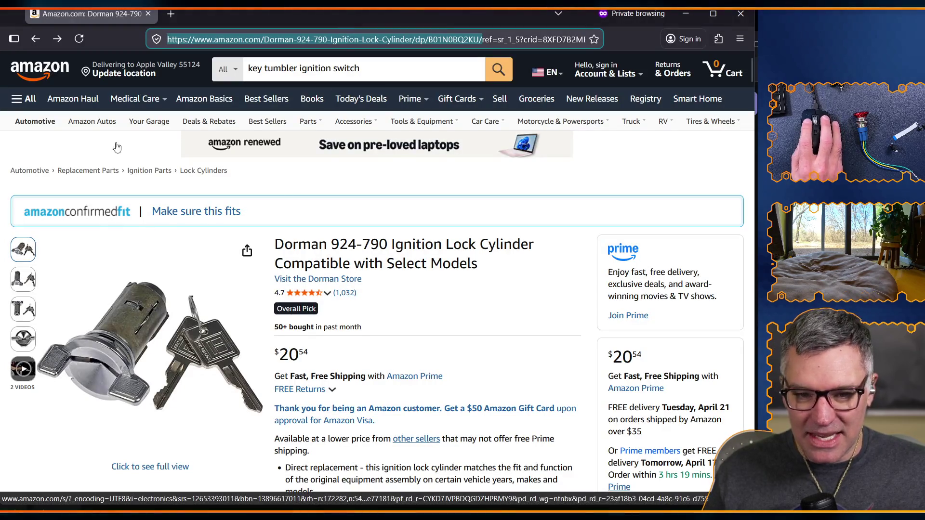
# - On Amazon's Dorman 924-790 page, select the search query and go back to the ignition switch results
pyautogui.moveTo(281, 307)
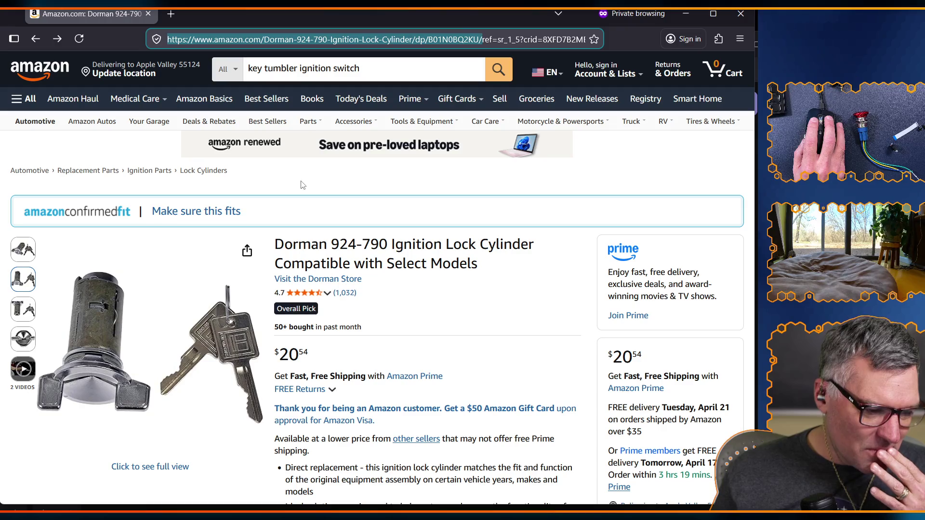
pyautogui.click(335, 67)
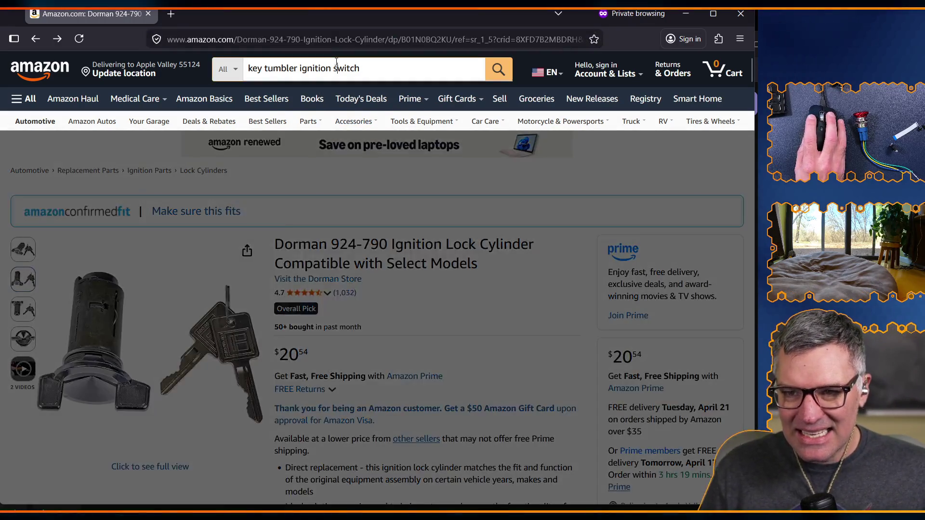
pyautogui.tripleClick(335, 68)
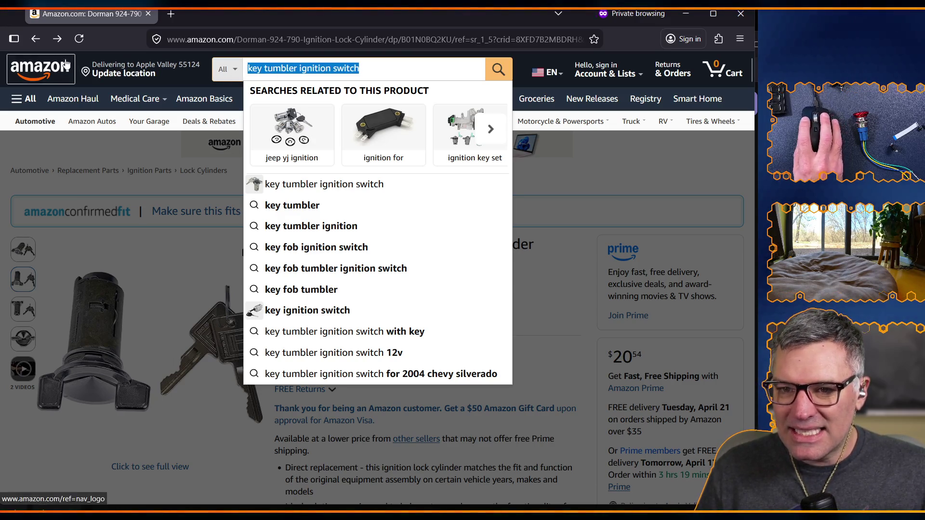
pyautogui.click(33, 45)
# - Browse the 797 'key tumbler ignition switch' results and select 'ignition switch' in the query
pyautogui.scroll(8, 321, 193)
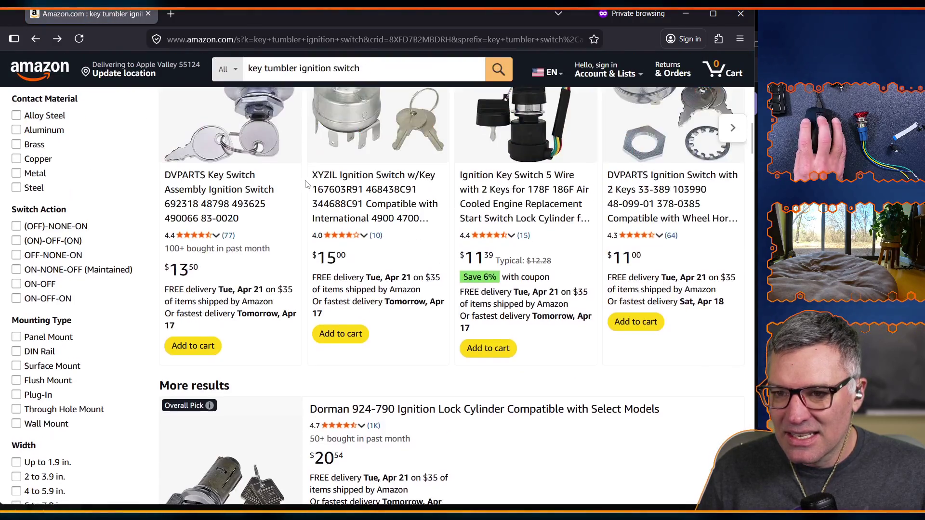
pyautogui.scroll(-20, 321, 193)
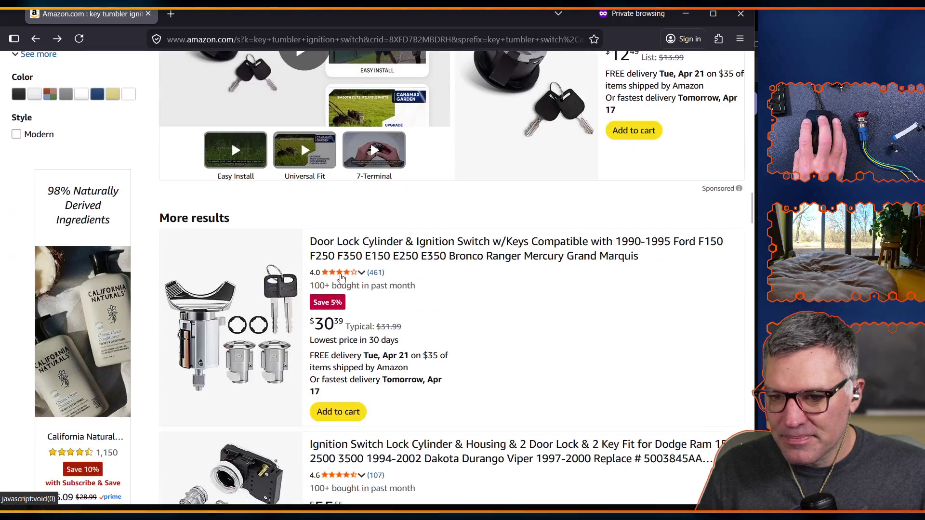
pyautogui.scroll(-20, 342, 279)
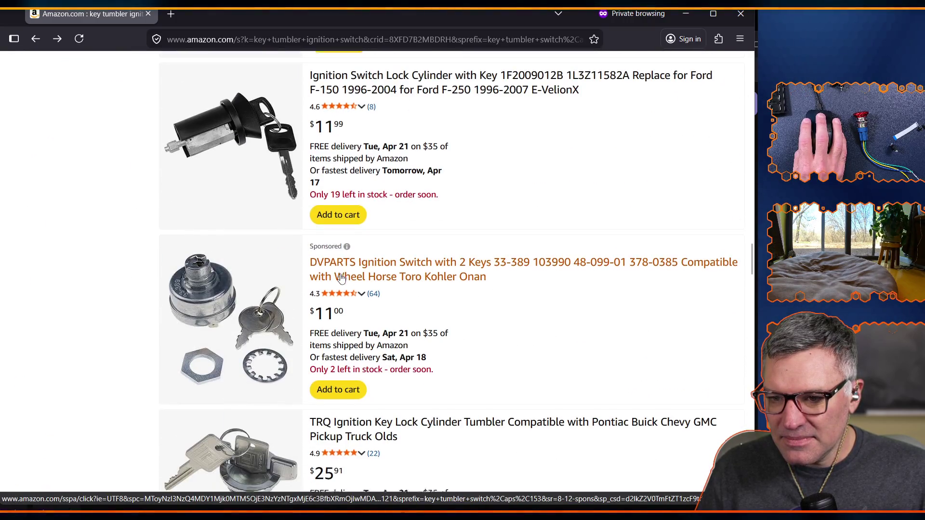
pyautogui.scroll(-6, 341, 278)
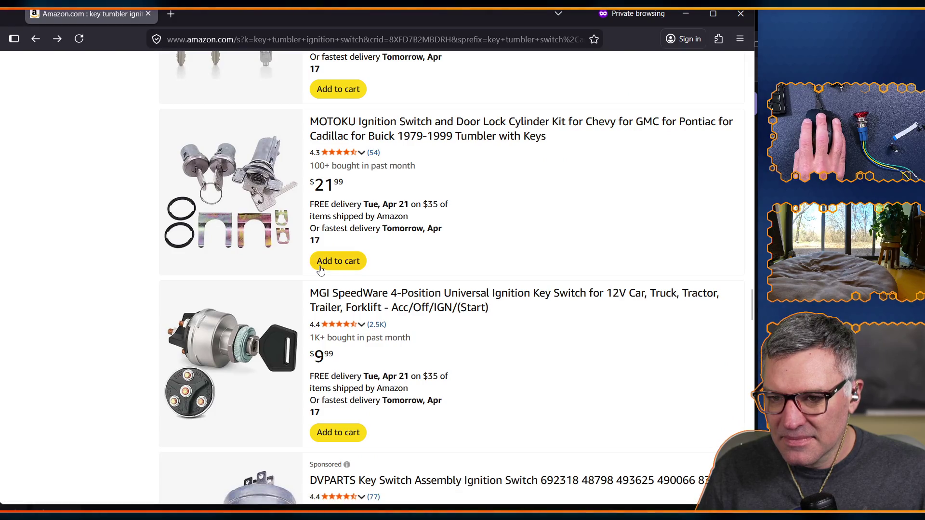
pyautogui.scroll(-5, 321, 270)
pyautogui.scroll(4, 439, 299)
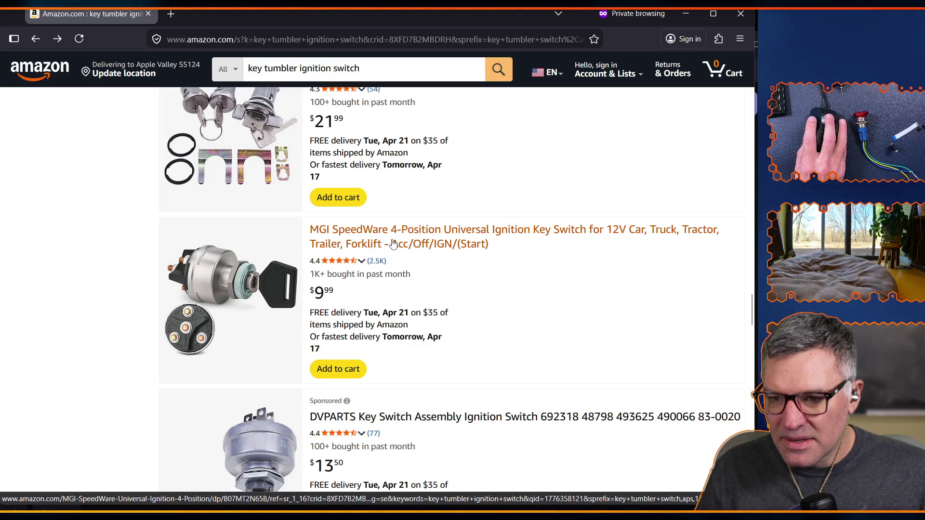
pyautogui.scroll(-2, 393, 243)
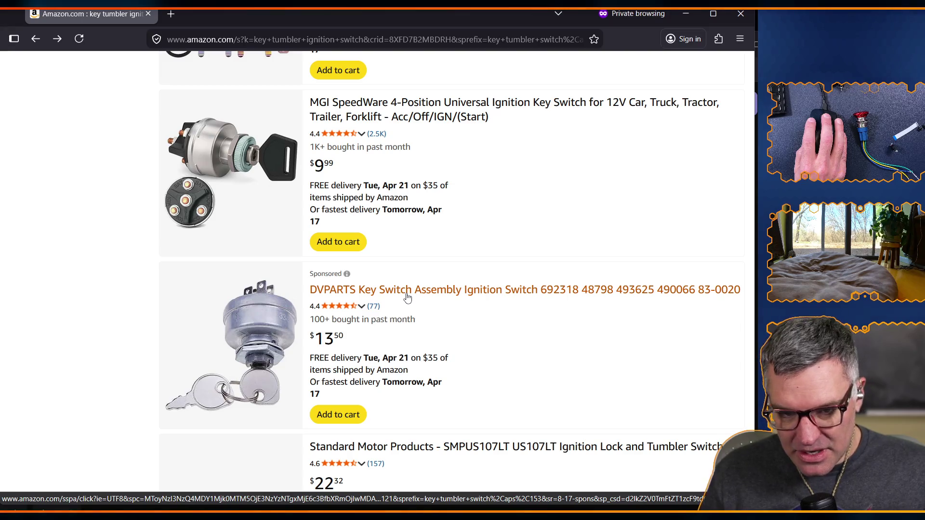
pyautogui.scroll(-2, 422, 296)
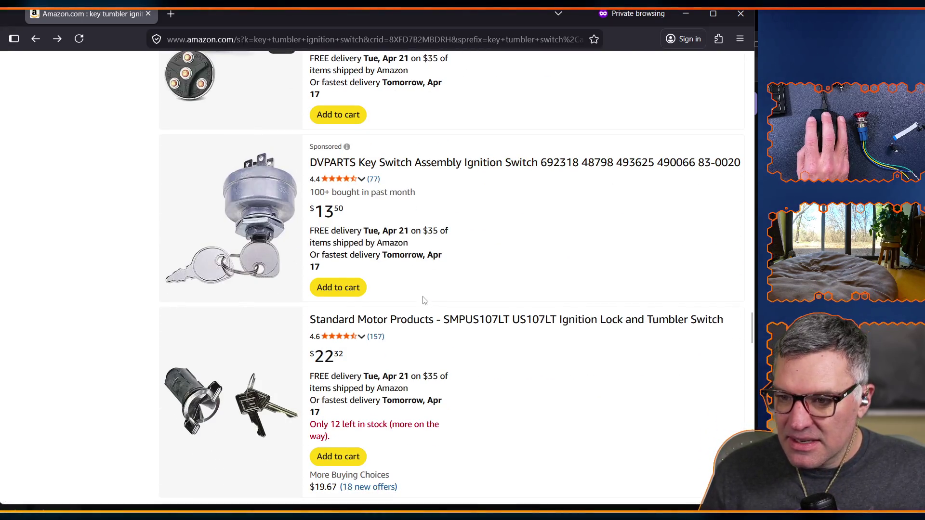
pyautogui.scroll(-4, 455, 338)
pyautogui.scroll(3, 455, 337)
pyautogui.scroll(-3, 457, 336)
pyautogui.scroll(-4, 458, 335)
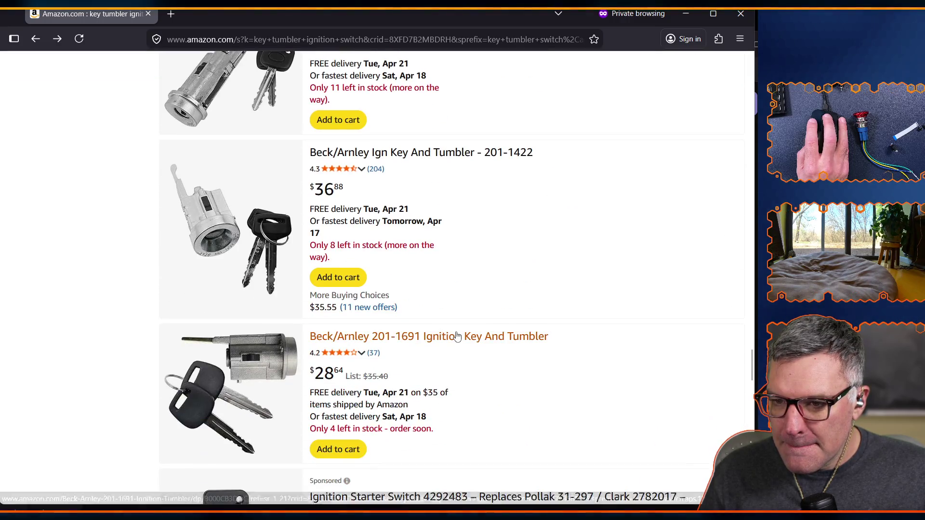
pyautogui.scroll(15, 395, 224)
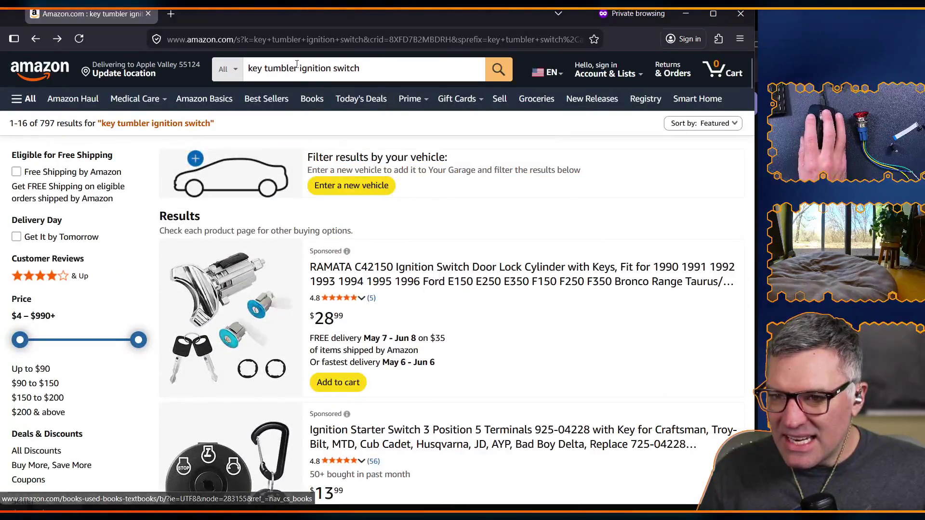
pyautogui.moveTo(299, 68); pyautogui.dragTo(378, 68)
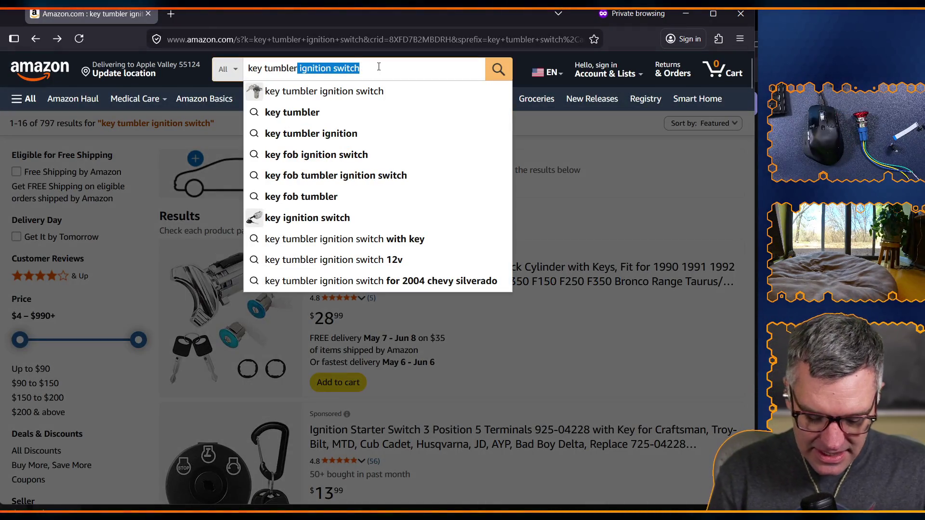
# - Search 'key tumbler switch' and open the $8.82 Jameco ValuePro SPST keylock switch listing
pyautogui.write('switch')
pyautogui.press('Return')
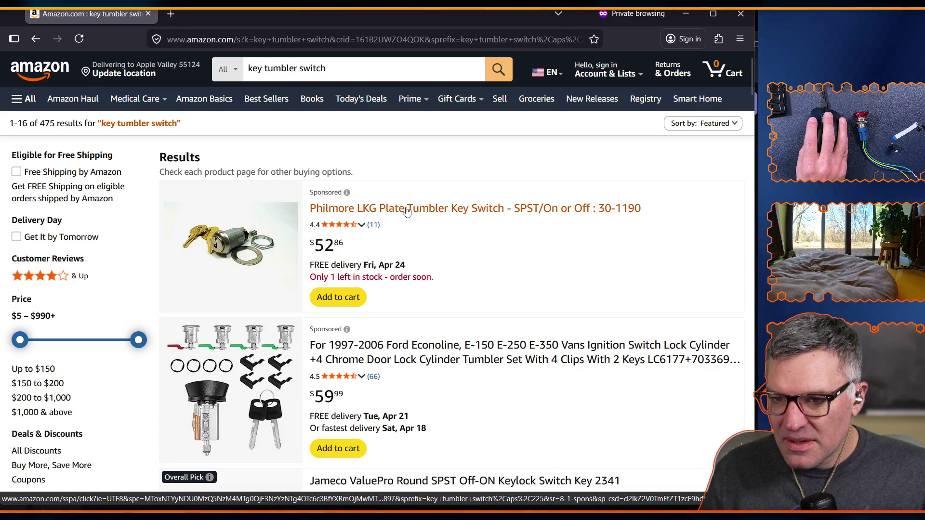
pyautogui.scroll(-4, 432, 317)
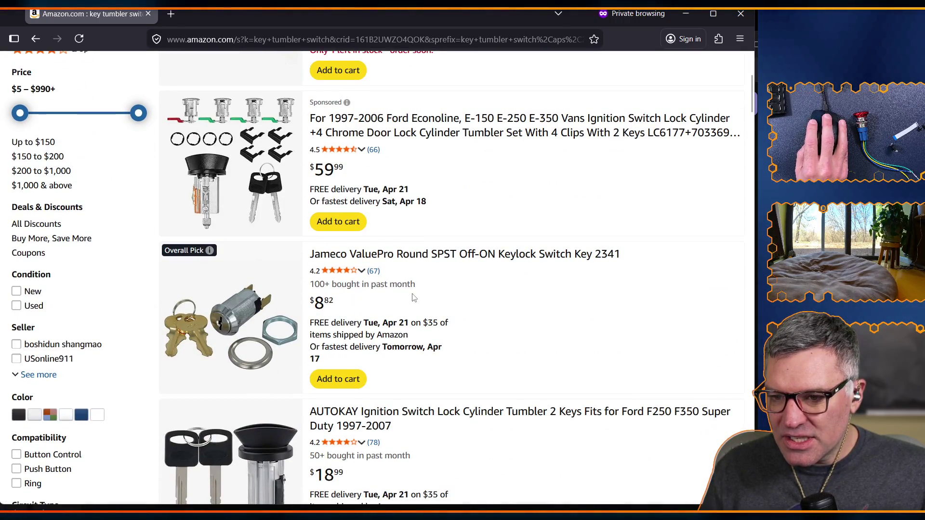
pyautogui.click(381, 260)
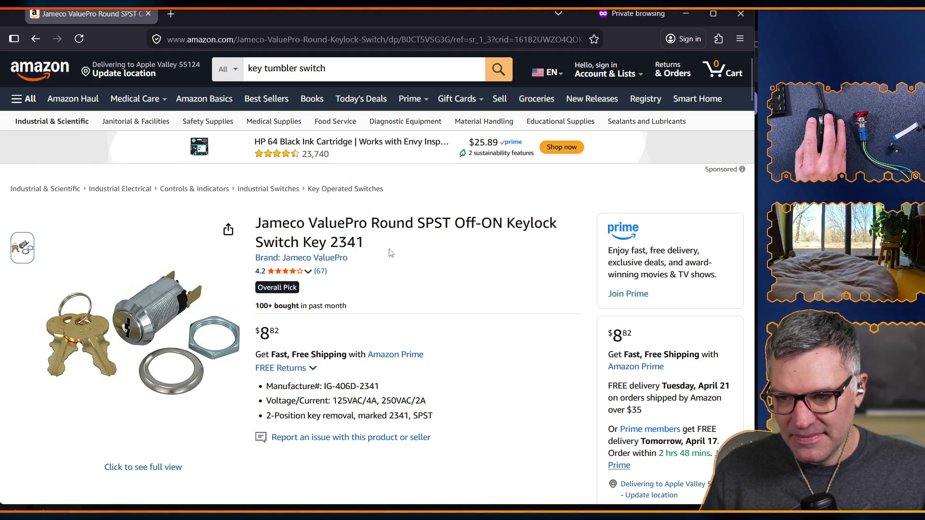
pyautogui.scroll(-6, 386, 294)
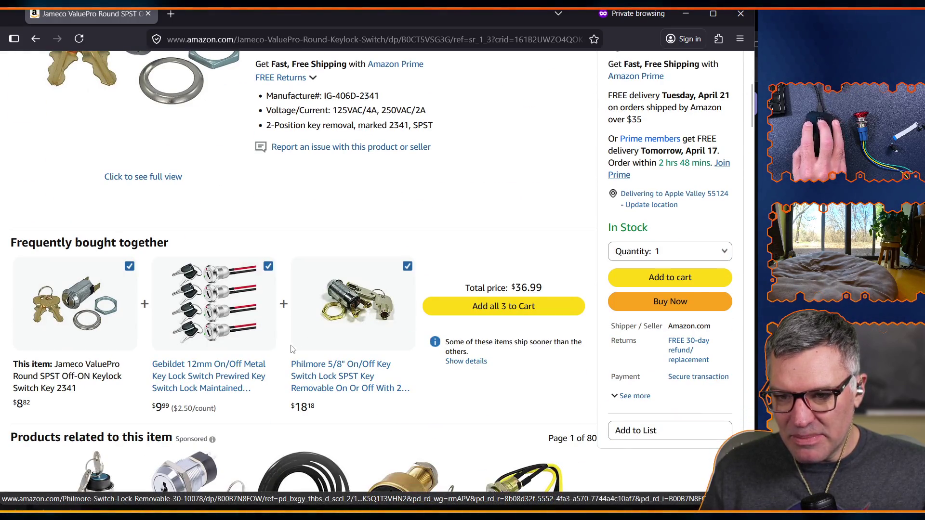
pyautogui.click(205, 375)
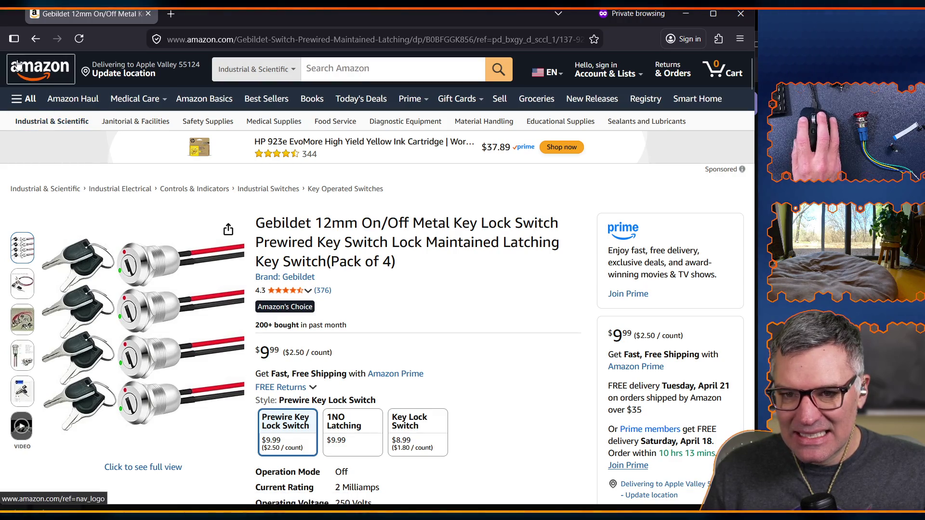
pyautogui.click(36, 38)
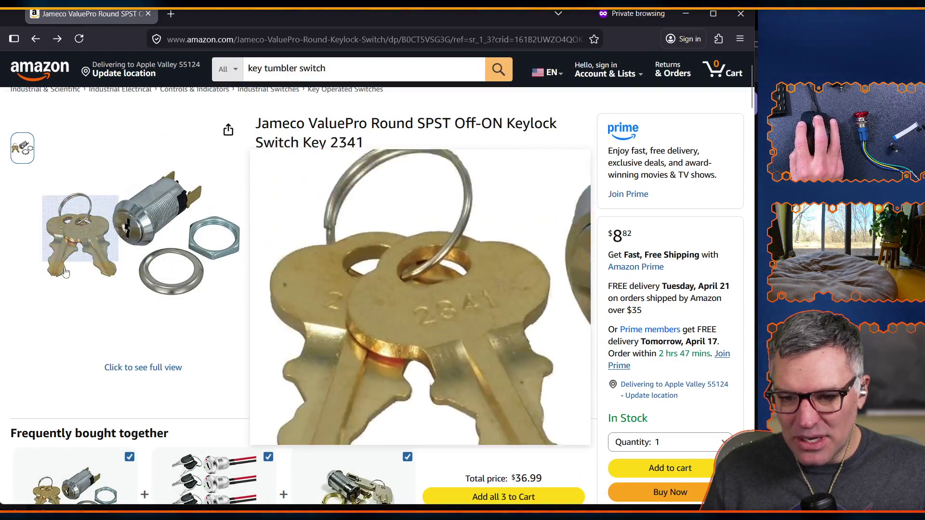
pyautogui.scroll(-4, 159, 308)
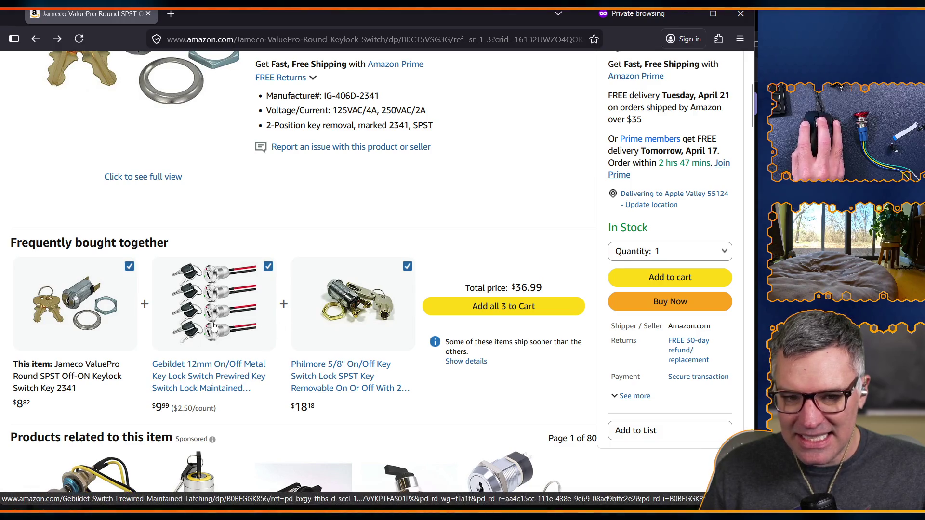
pyautogui.scroll(4, 213, 326)
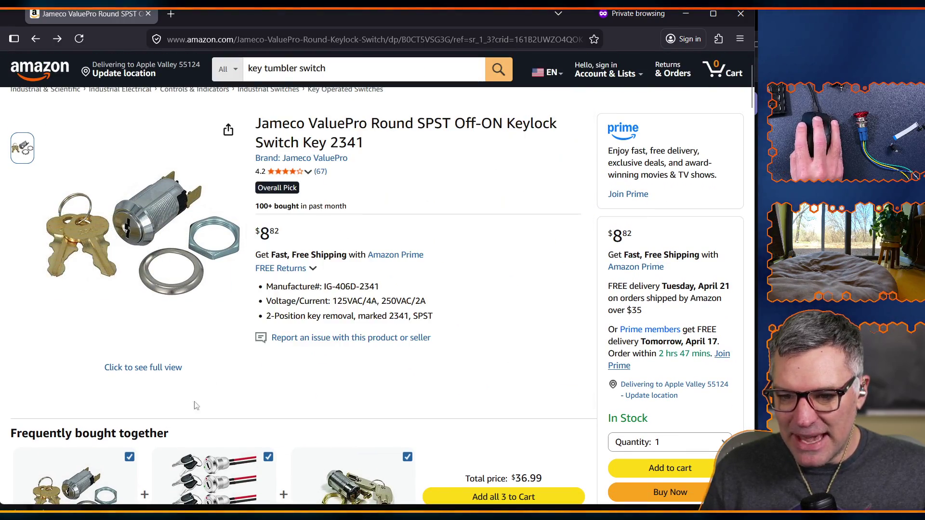
pyautogui.scroll(-3, 144, 420)
pyautogui.scroll(-5, 145, 420)
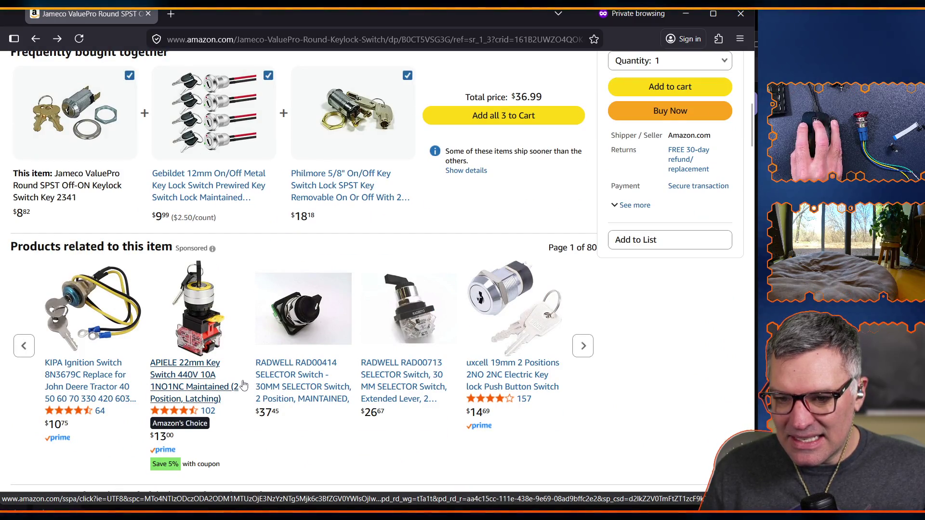
pyautogui.scroll(5, 232, 415)
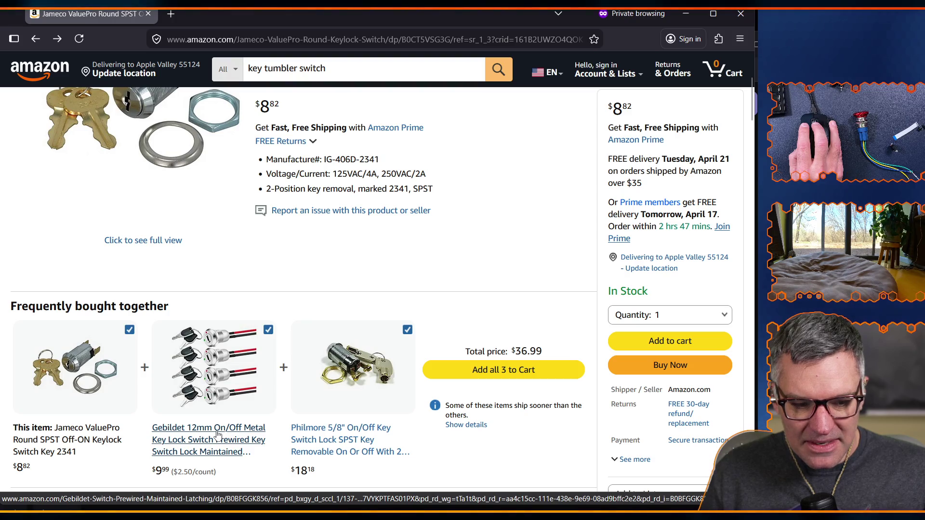
pyautogui.scroll(5, 217, 435)
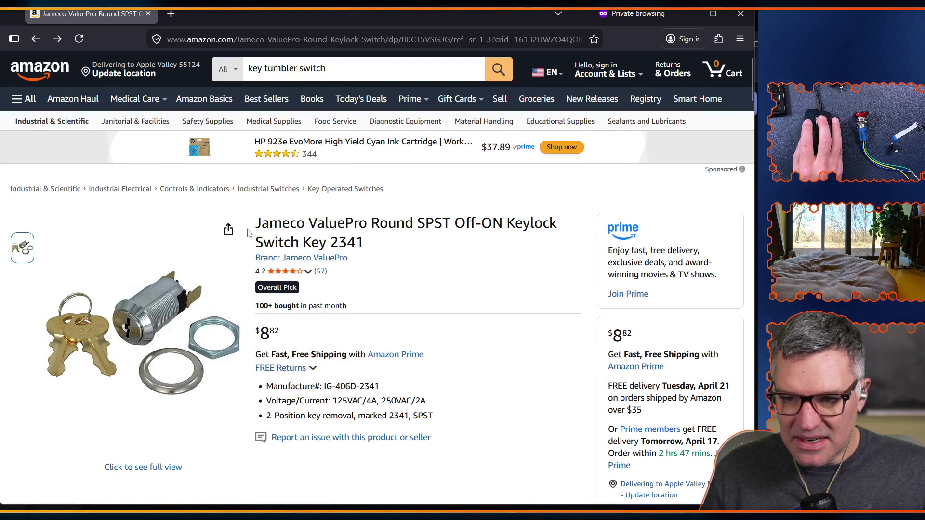
# - Return to the 'key tumbler switch' results and browse down through the key-and-tumbler listings
pyautogui.click(36, 39)
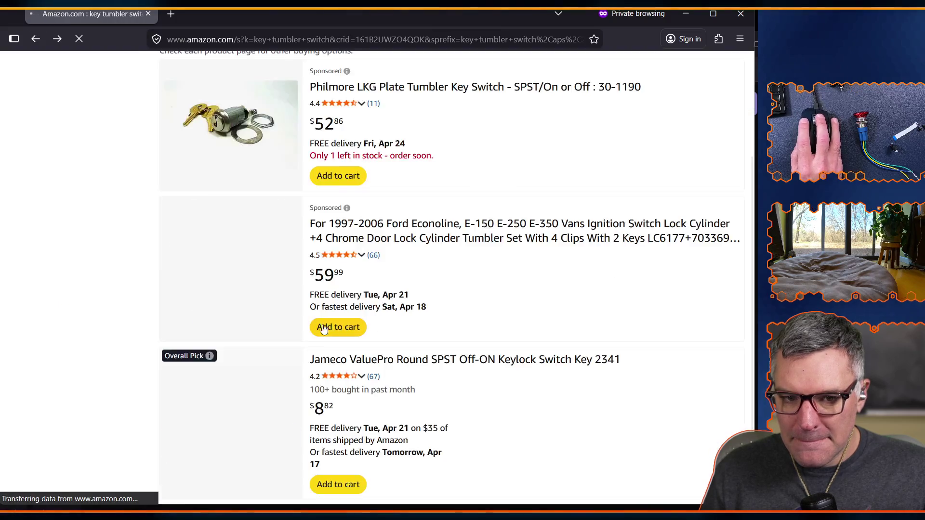
pyautogui.scroll(-10, 425, 382)
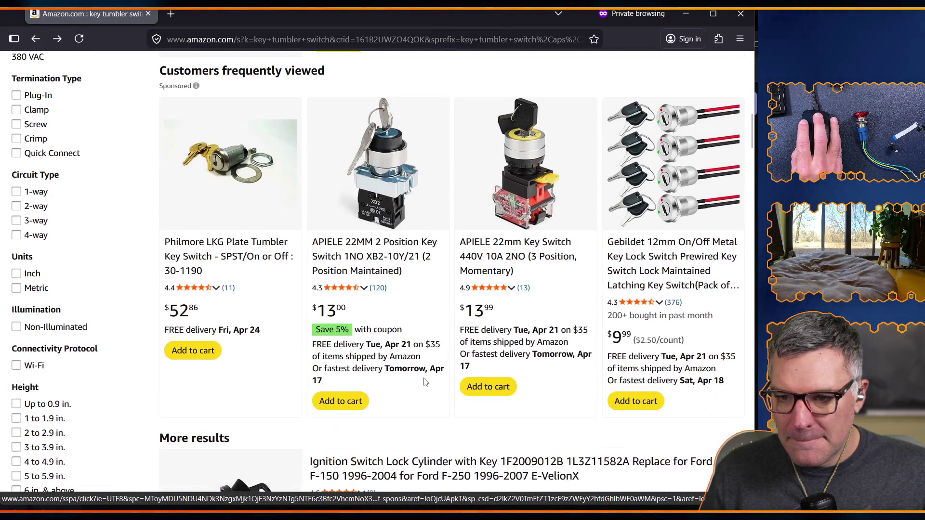
pyautogui.scroll(-3, 425, 382)
pyautogui.scroll(5, 415, 375)
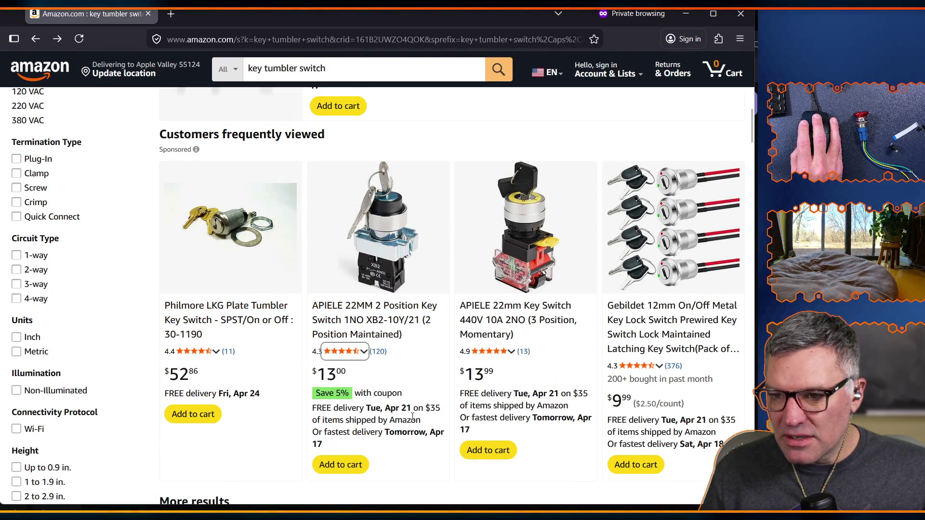
pyautogui.scroll(-4, 412, 417)
pyautogui.scroll(-8, 412, 420)
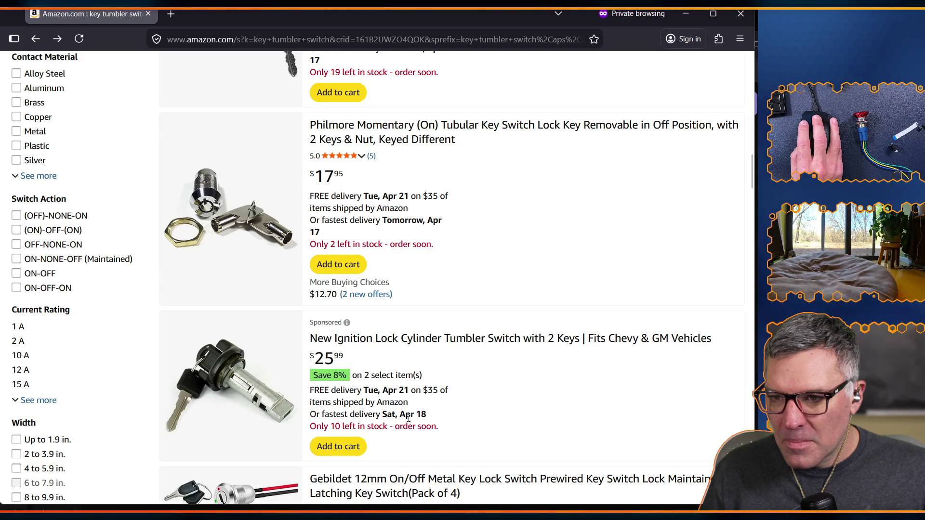
pyautogui.scroll(-1, 409, 418)
pyautogui.scroll(1, 378, 357)
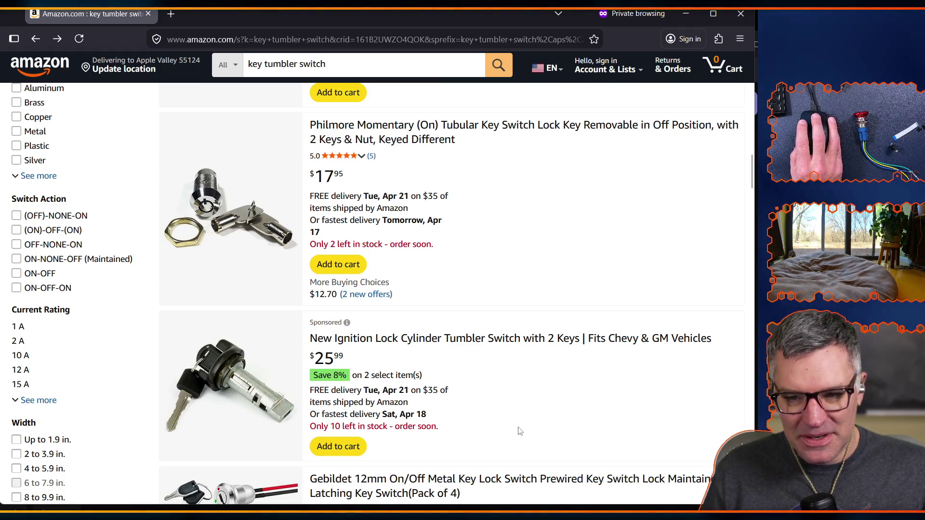
pyautogui.scroll(-2, 520, 430)
pyautogui.scroll(-5, 519, 430)
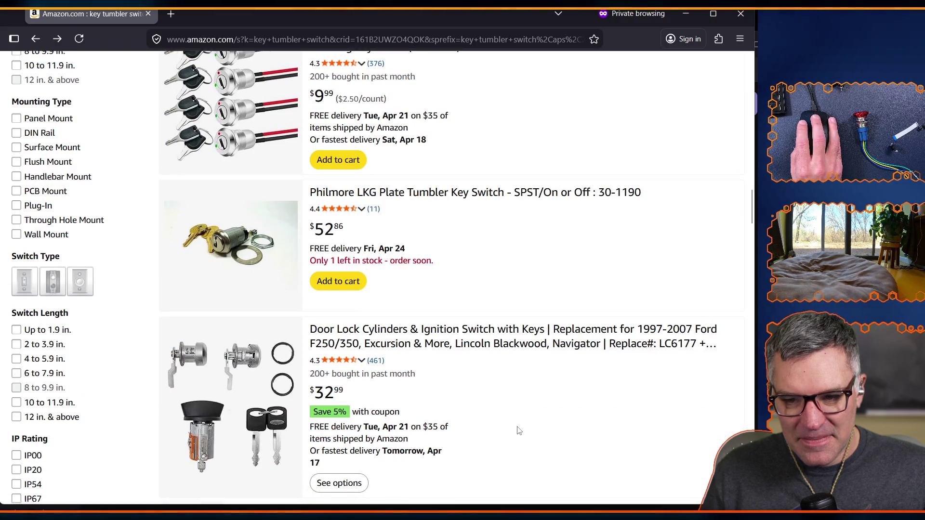
pyautogui.scroll(-5, 519, 430)
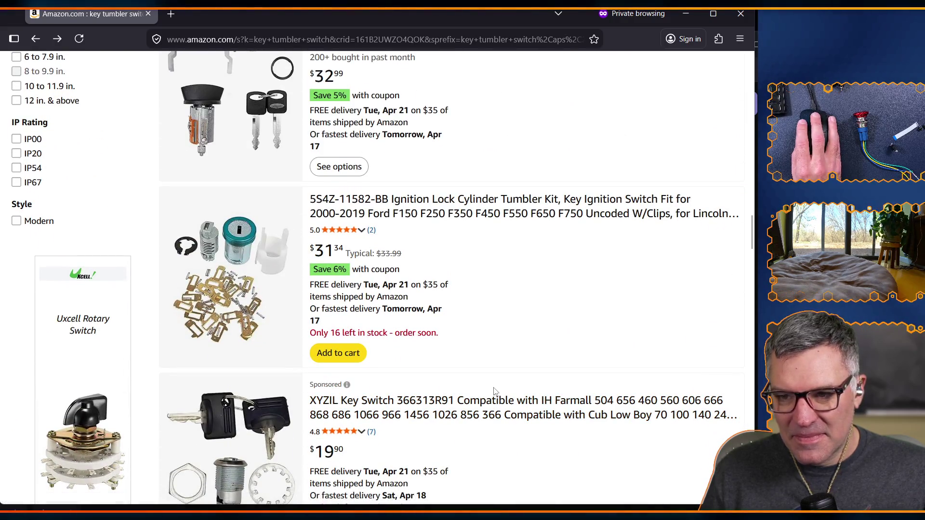
pyautogui.scroll(-3, 495, 391)
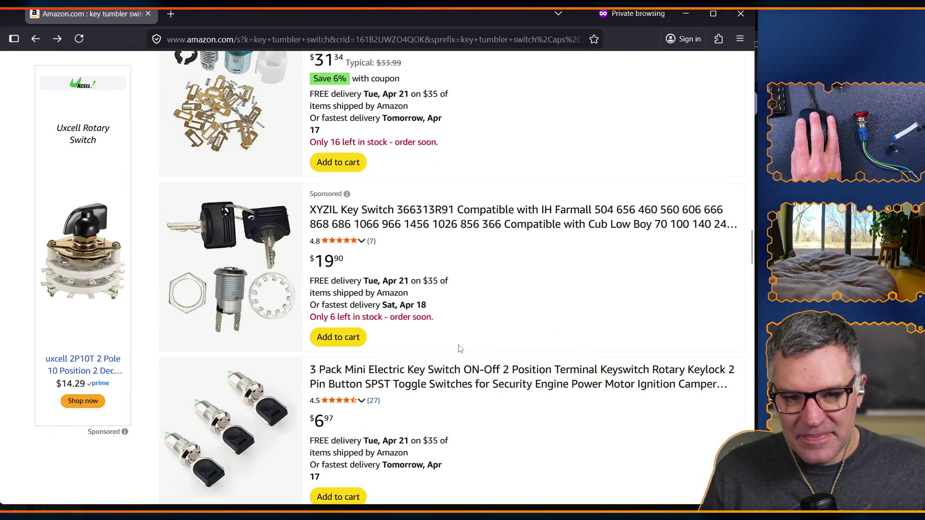
pyautogui.scroll(-3, 459, 349)
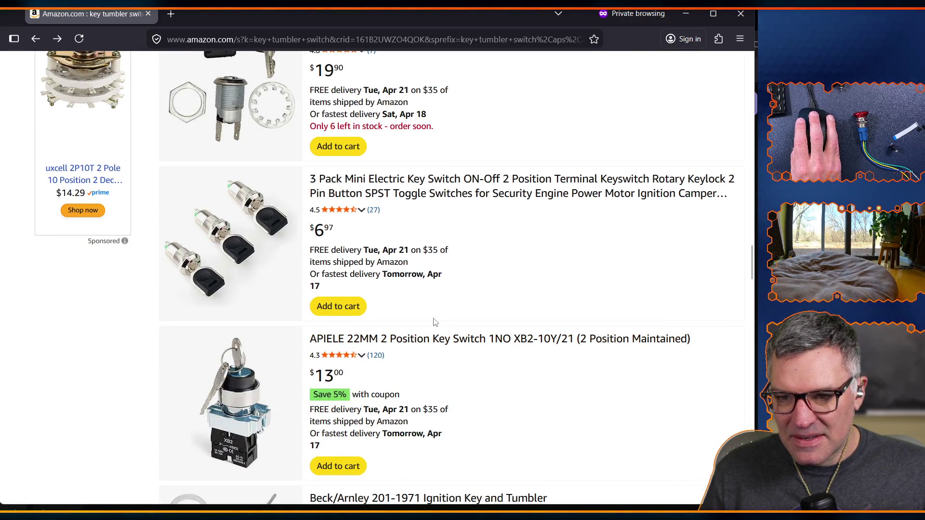
pyautogui.scroll(-4, 435, 322)
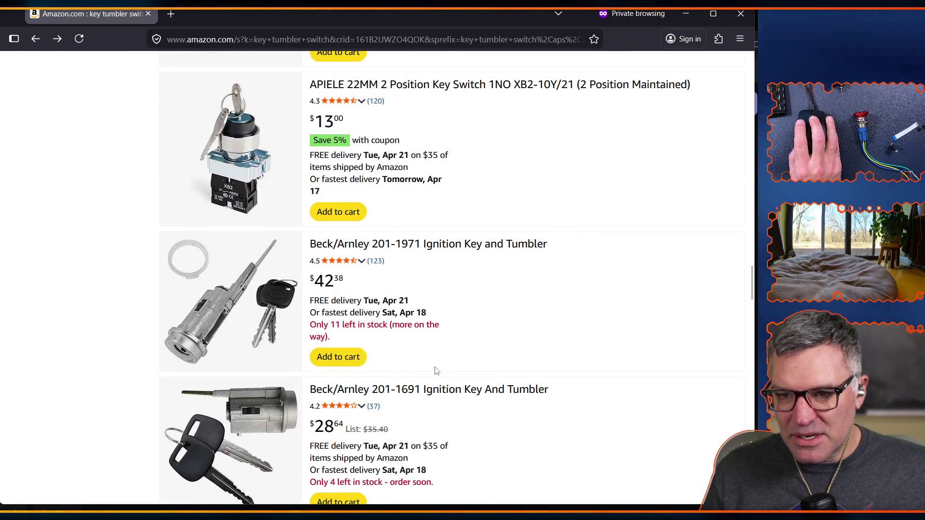
pyautogui.scroll(2, 419, 359)
pyautogui.scroll(-3, 323, 340)
pyautogui.scroll(3, 332, 347)
pyautogui.scroll(1, 337, 351)
pyautogui.scroll(-6, 348, 363)
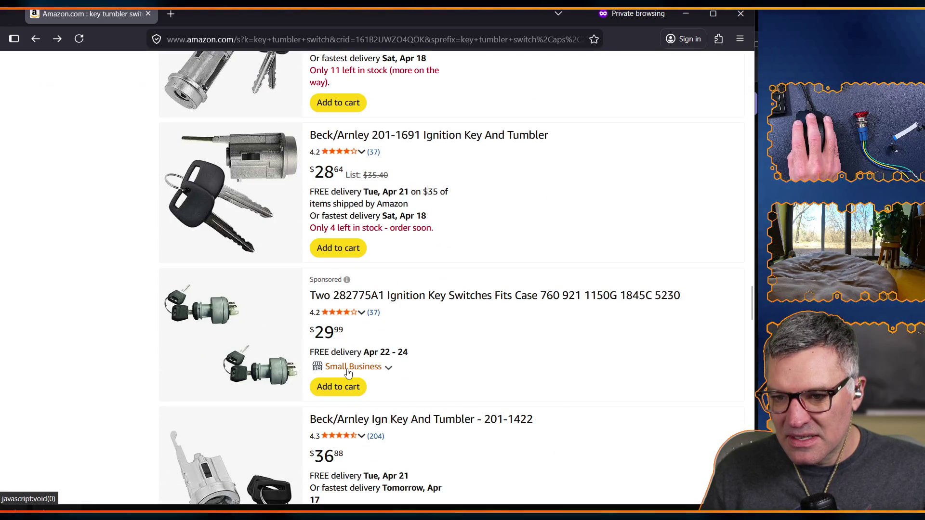
pyautogui.scroll(5, 337, 346)
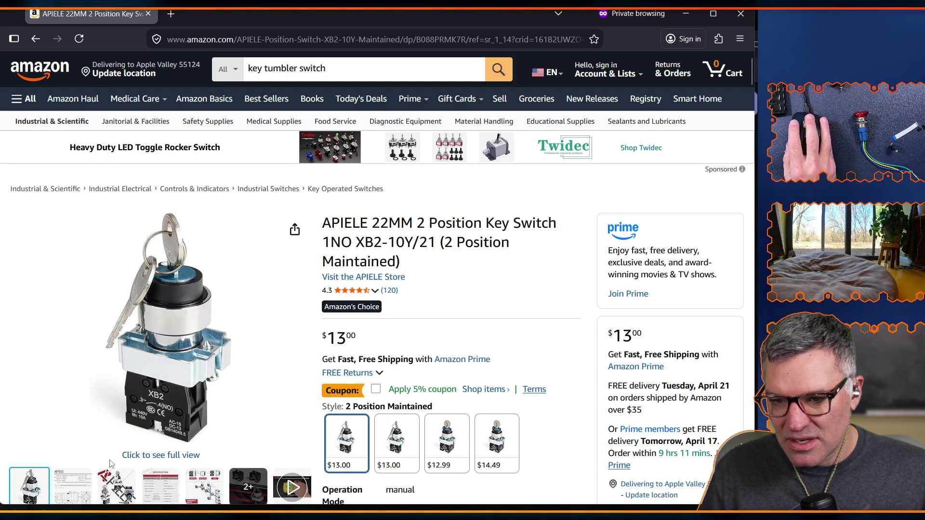
pyautogui.moveTo(134, 269)
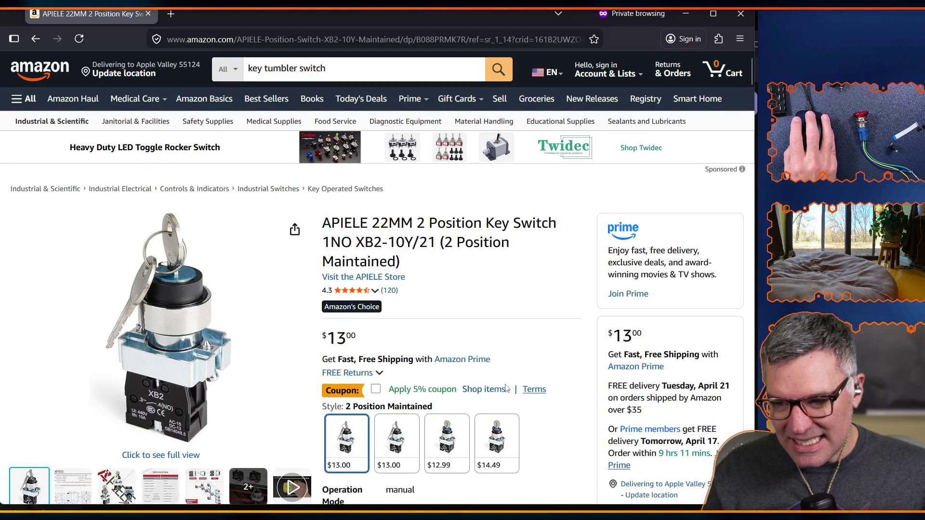
pyautogui.scroll(-3, 522, 410)
pyautogui.scroll(-5, 522, 410)
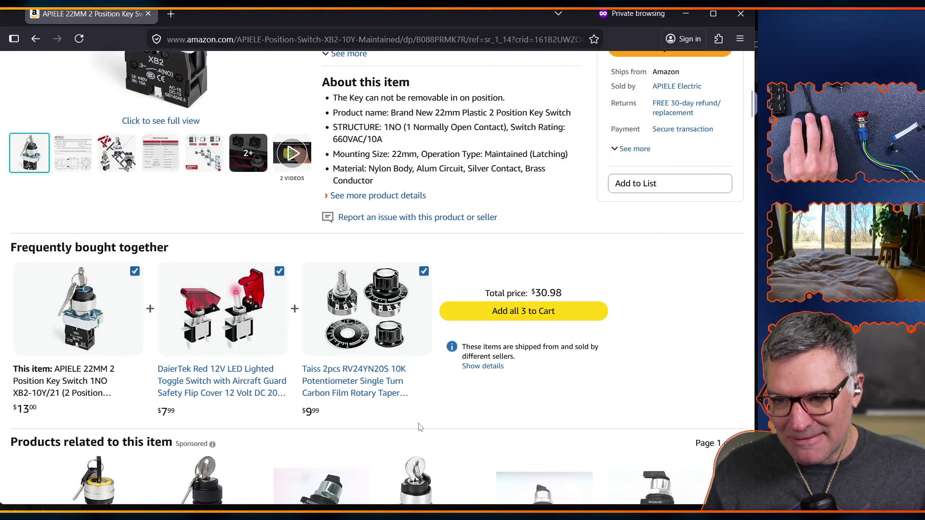
pyautogui.scroll(-4, 406, 427)
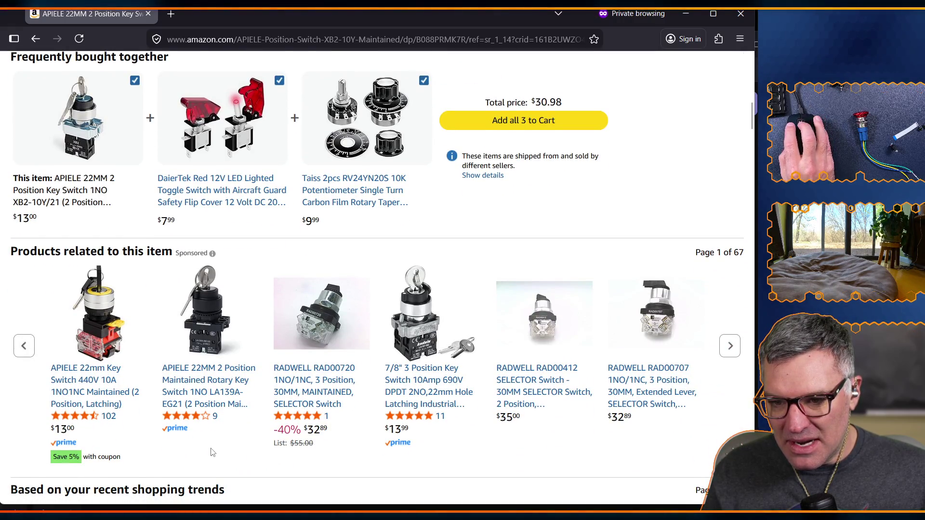
pyautogui.scroll(15, 212, 452)
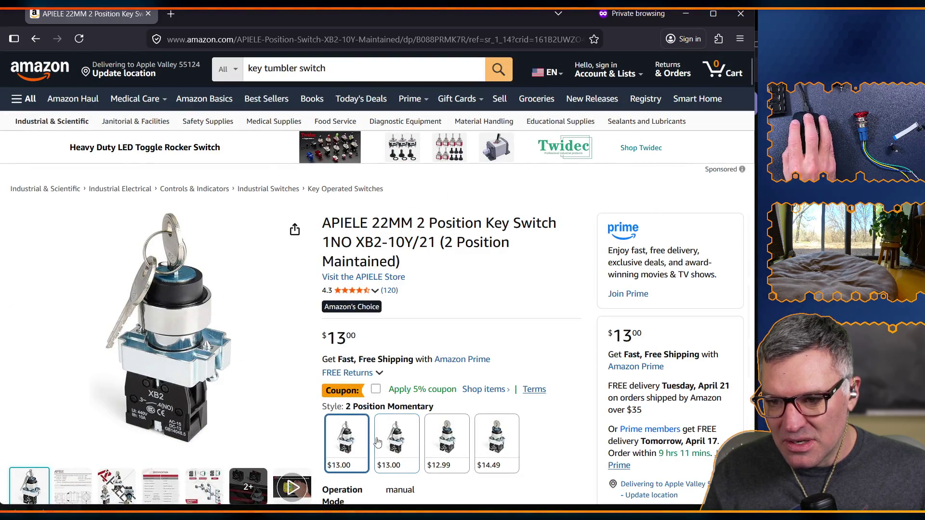
pyautogui.moveTo(159, 282)
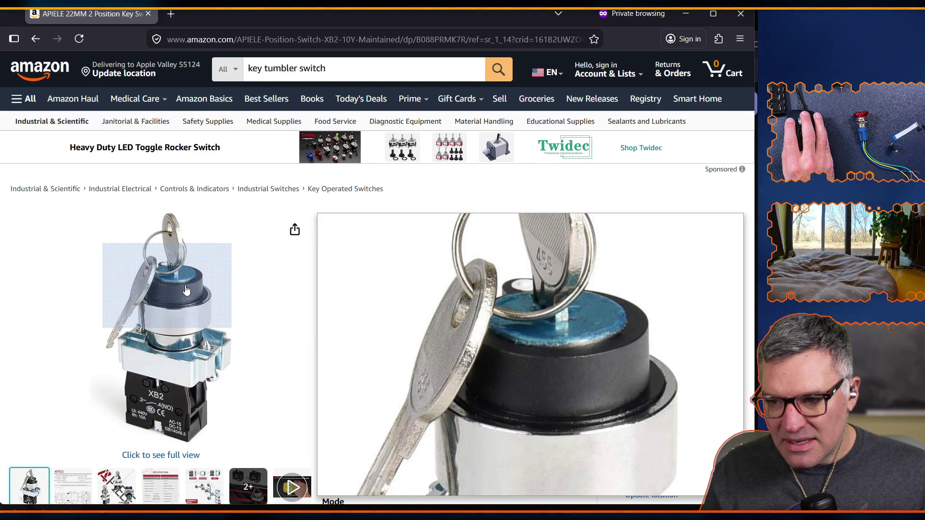
pyautogui.scroll(-3, 185, 289)
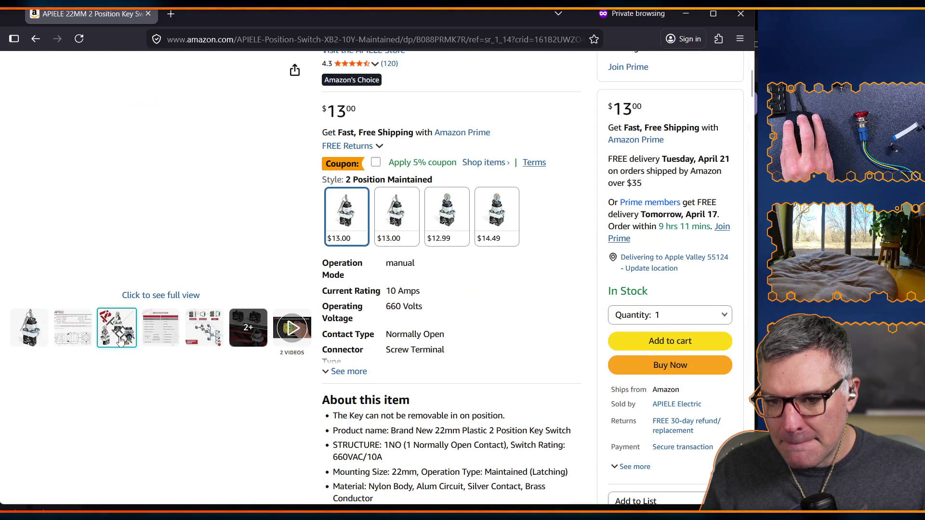
# - Show the APIELE switch's third photo, preview the other images, then paste a YouTube link in a new tab
pyautogui.click(120, 339)
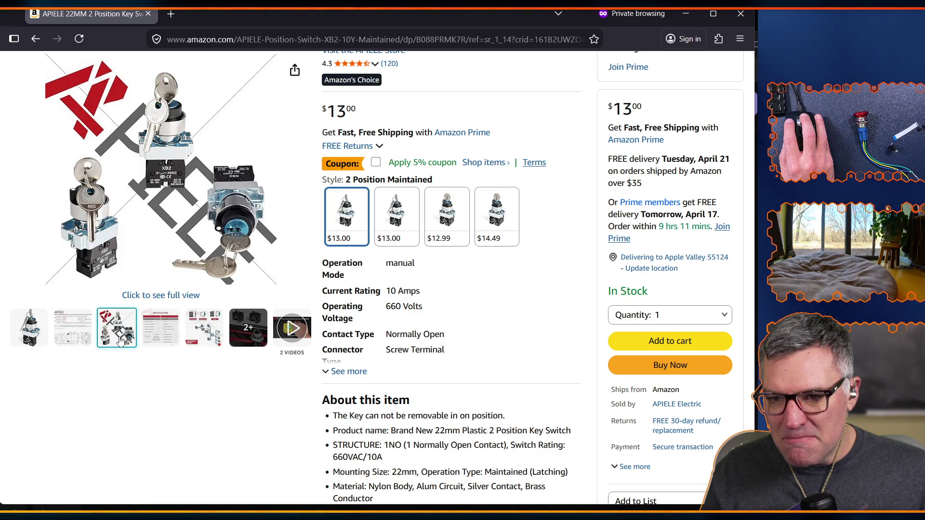
pyautogui.moveTo(148, 345)
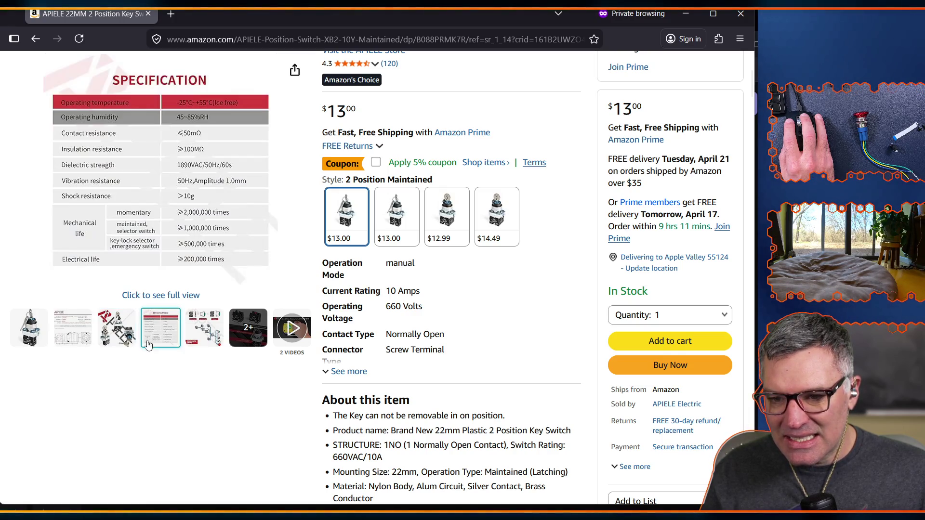
pyautogui.moveTo(203, 341)
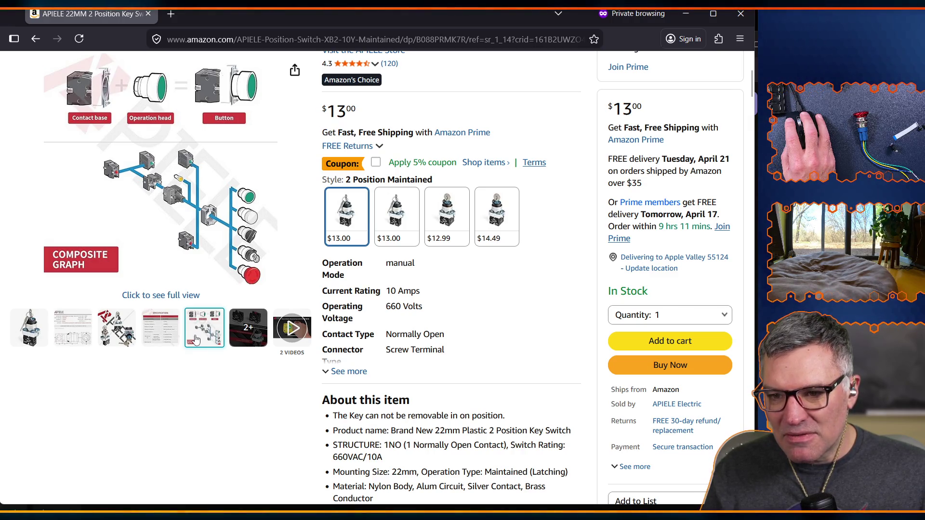
pyautogui.moveTo(249, 342)
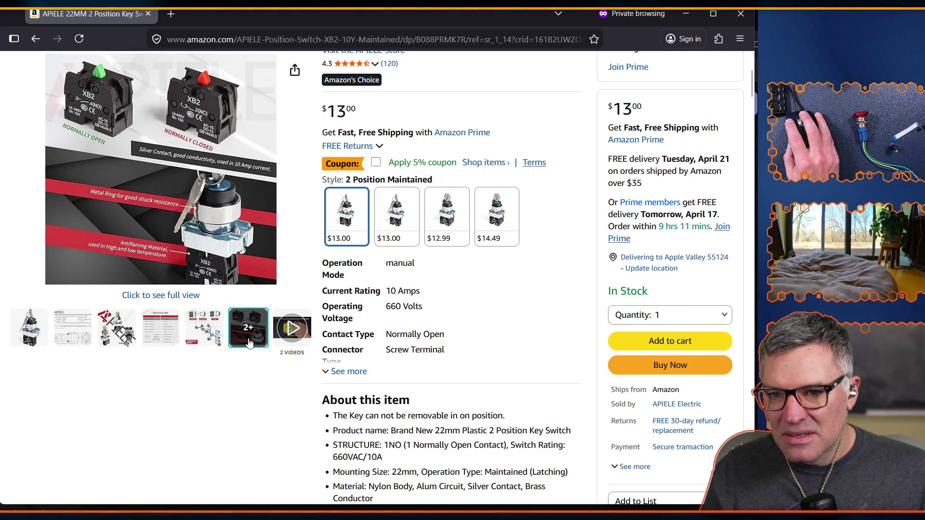
pyautogui.moveTo(294, 335)
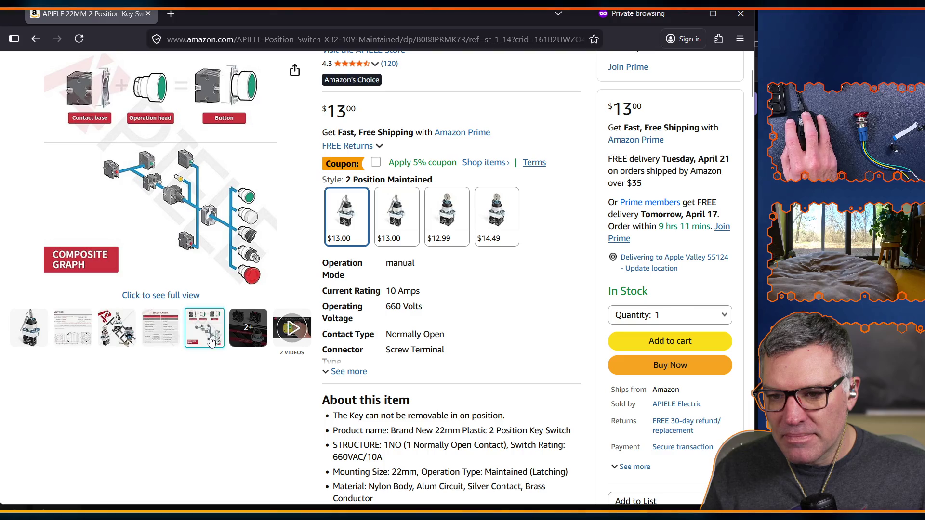
pyautogui.moveTo(250, 239)
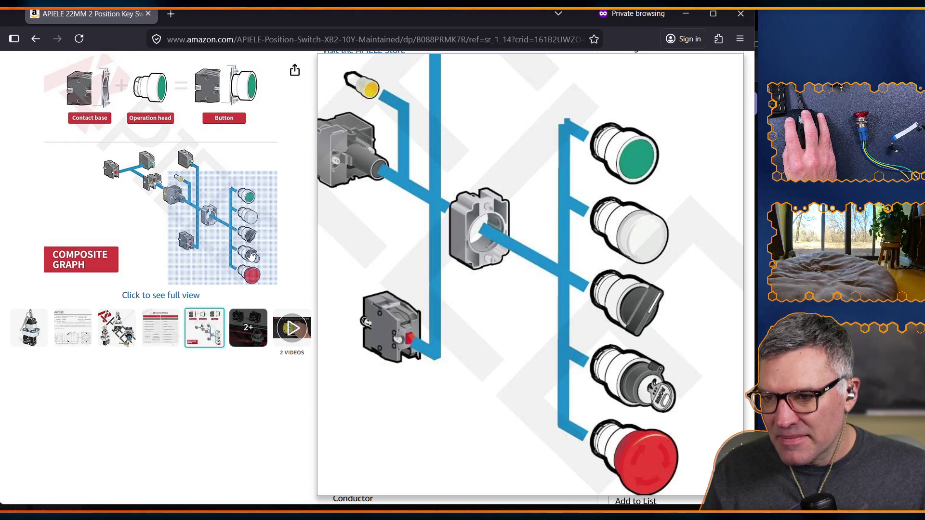
pyautogui.moveTo(23, 337)
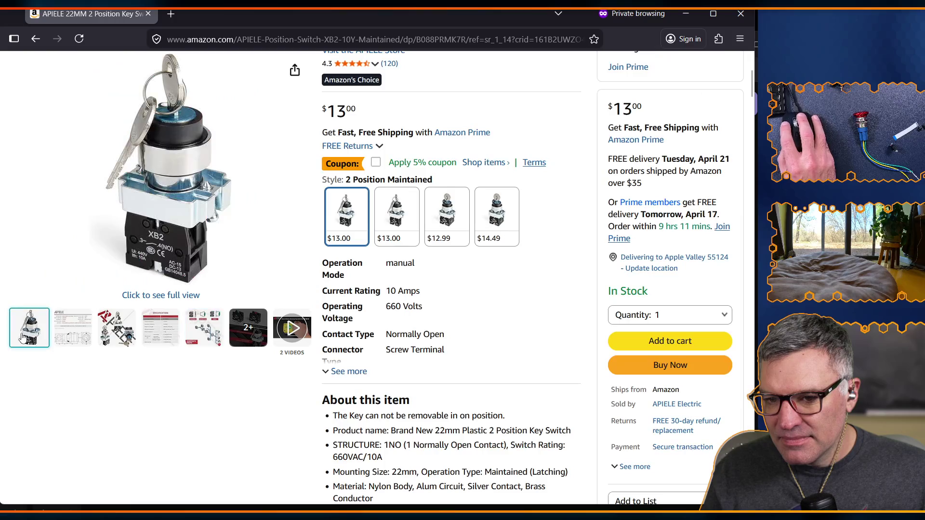
pyautogui.moveTo(143, 186)
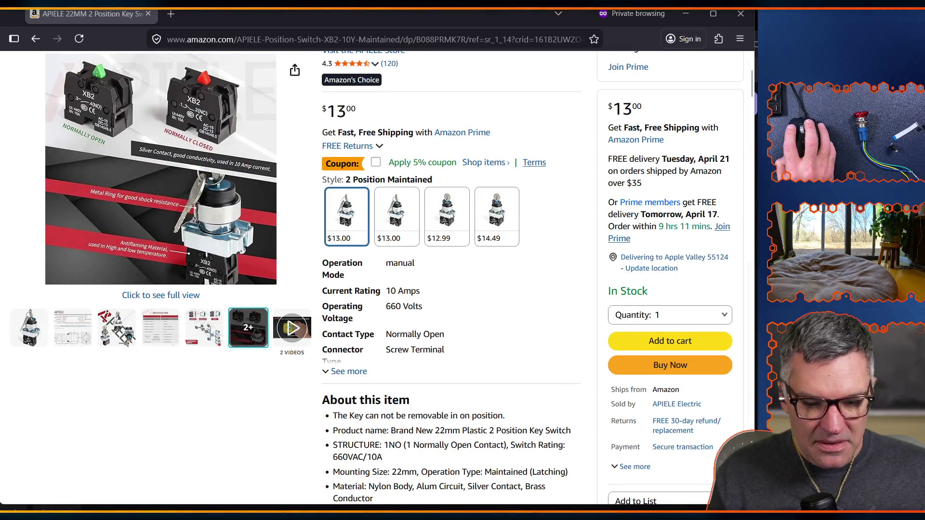
pyautogui.click(171, 15)
pyautogui.write('https://www.youtube.com/watch?v=rR0Ofu0M53g')
# - Load the Speak & Spell VS 1986 Chrysler New Yorker video, skip the ad, and unmute it
pyautogui.press('Return')
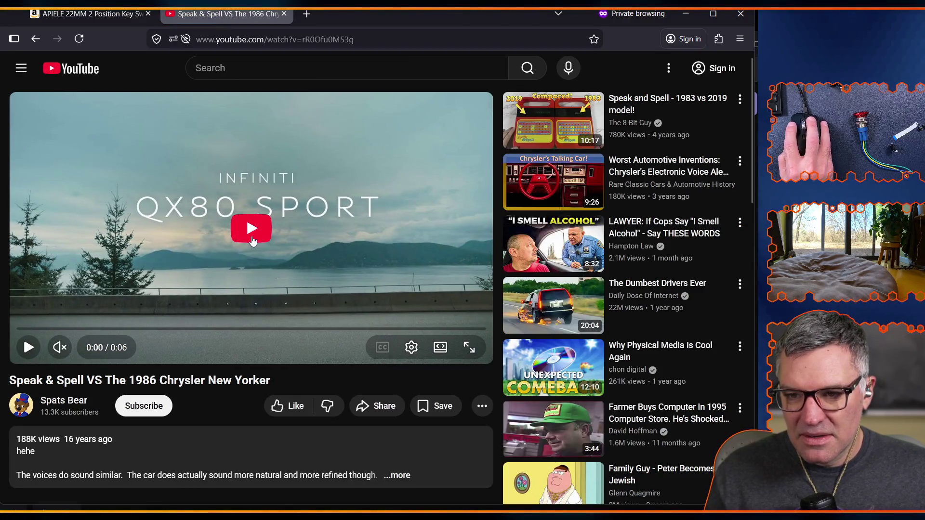
pyautogui.click(256, 238)
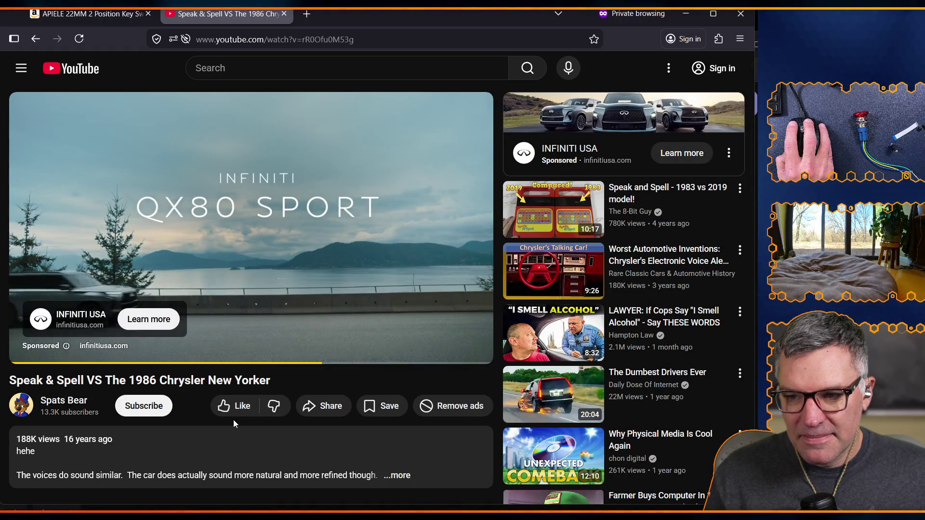
pyautogui.click(469, 307)
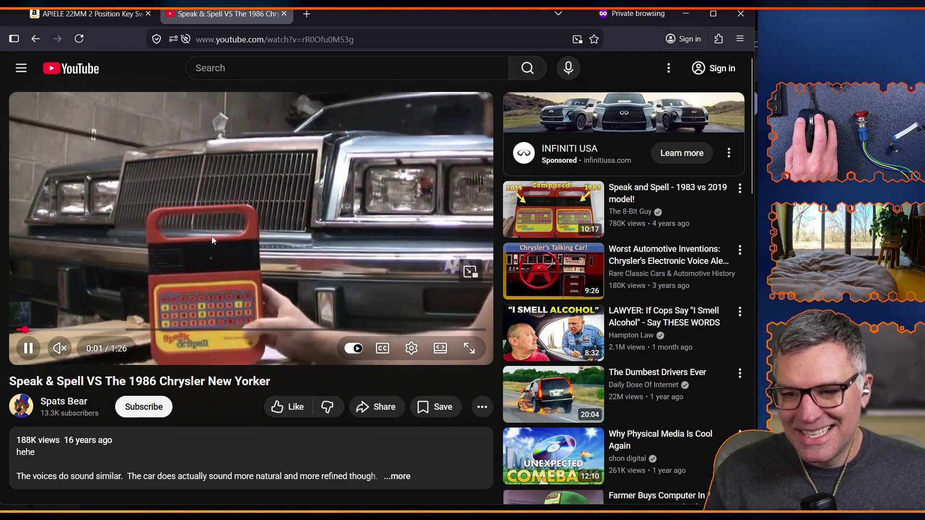
pyautogui.click(200, 247)
pyautogui.click(59, 348)
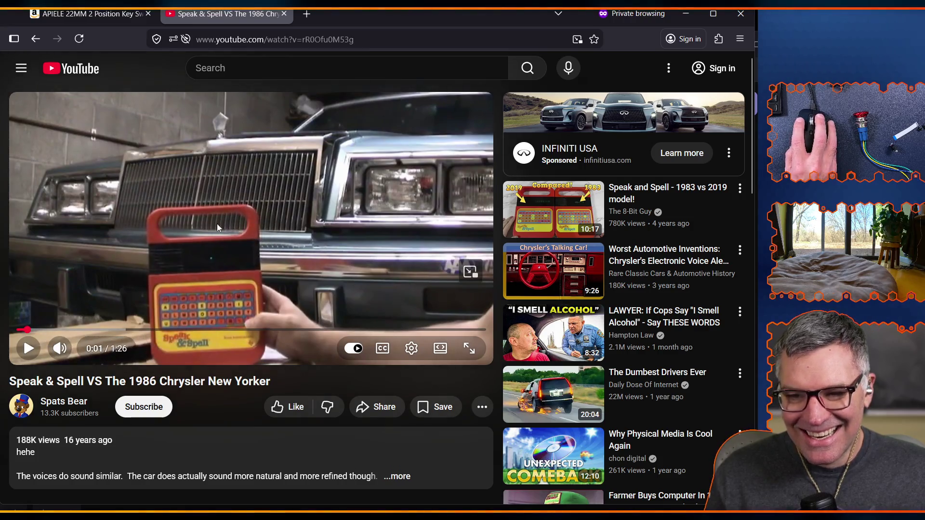
# - Play the video, pausing at 0:18 and again at 0:20, then close the YouTube tab
pyautogui.click(28, 348)
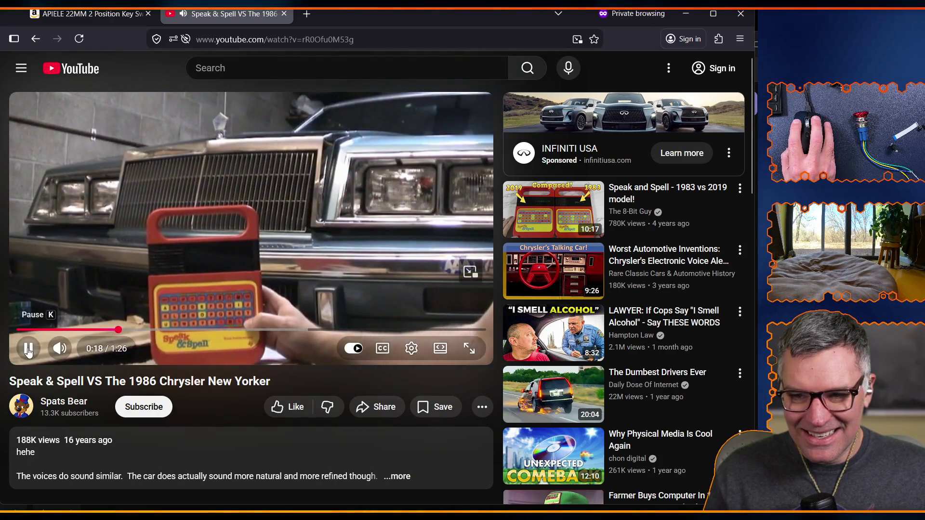
pyautogui.click(29, 348)
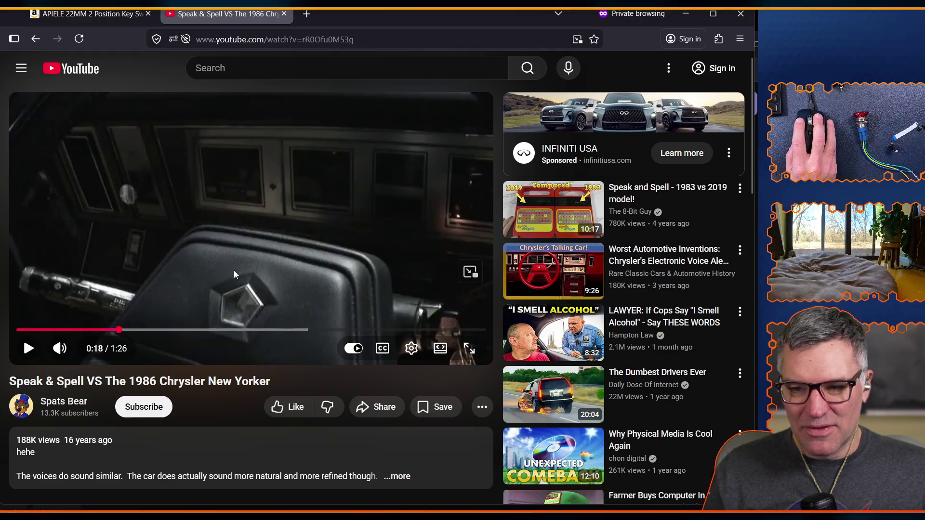
pyautogui.click(28, 348)
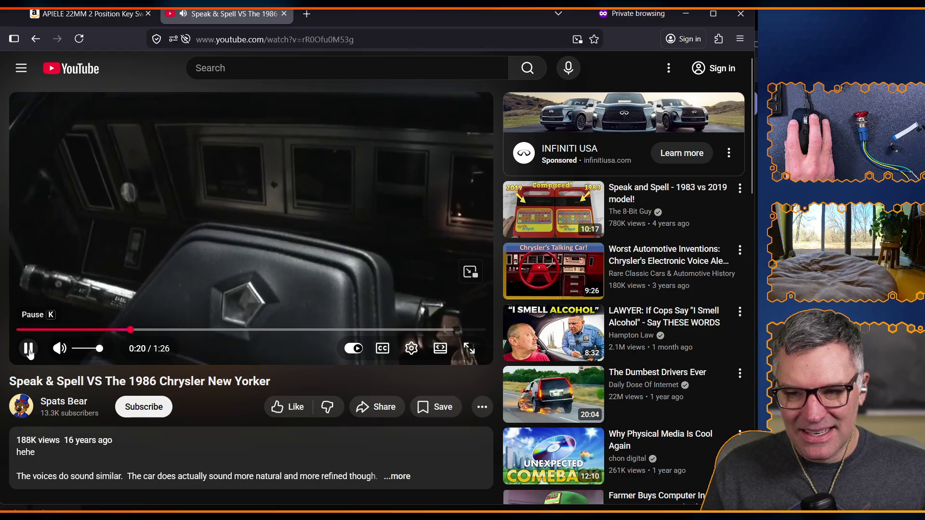
pyautogui.click(28, 349)
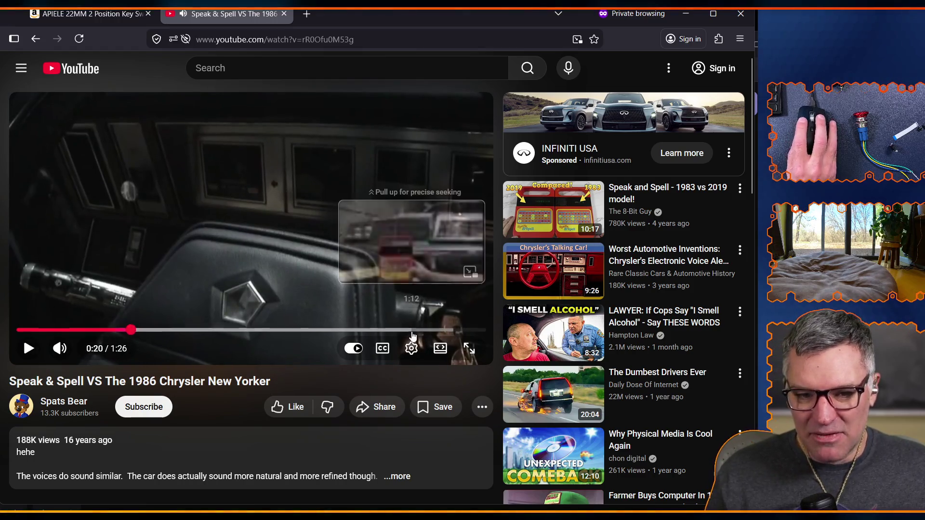
pyautogui.click(284, 14)
# - Go back to the 'key tumbler switch' results and move to page 2
pyautogui.moveTo(210, 214)
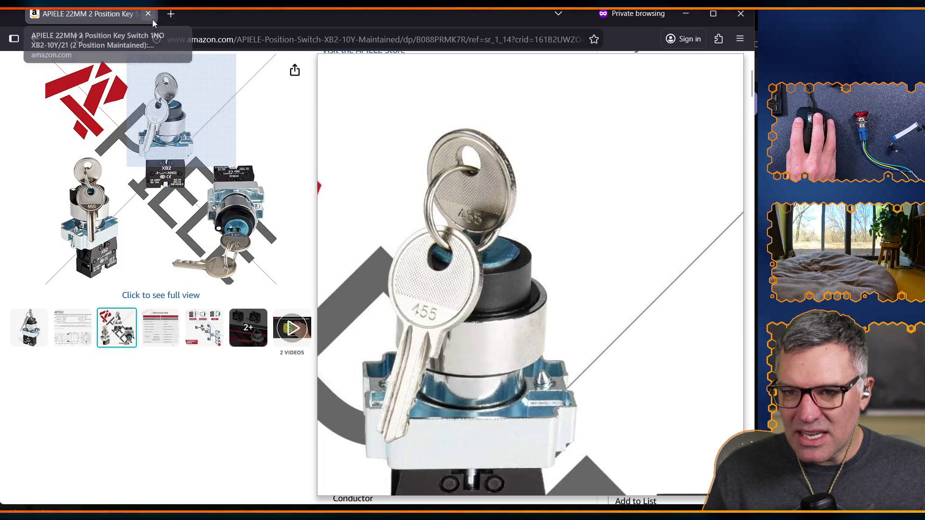
pyautogui.click(34, 43)
pyautogui.scroll(-10, 227, 305)
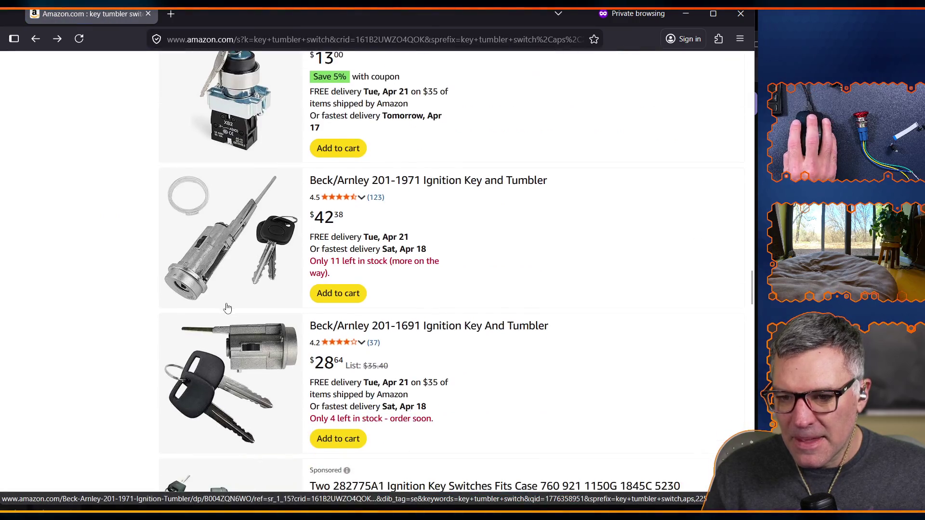
pyautogui.scroll(-6, 301, 362)
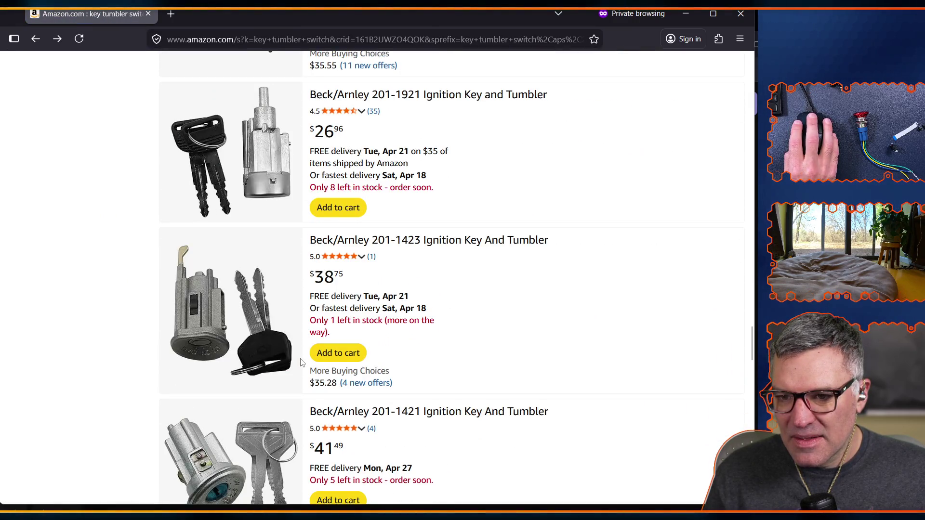
pyautogui.scroll(-6, 300, 362)
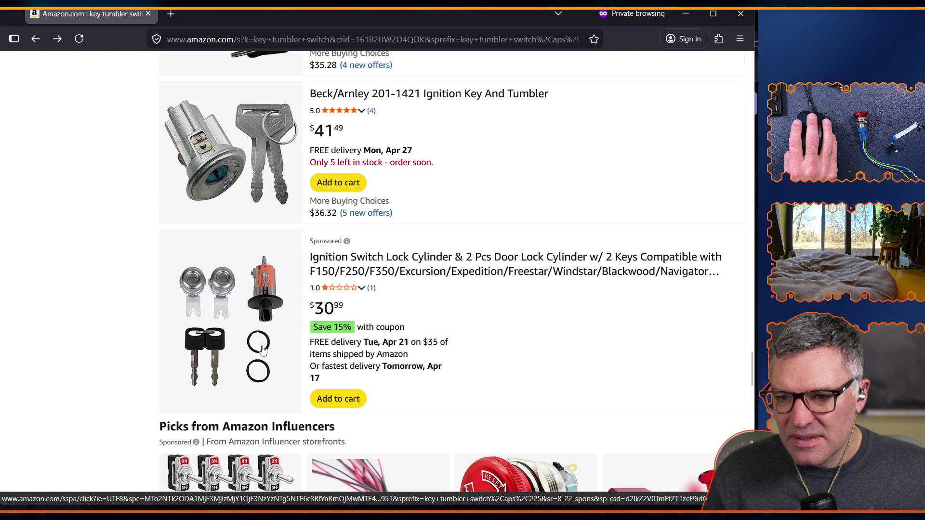
pyautogui.scroll(-7, 286, 352)
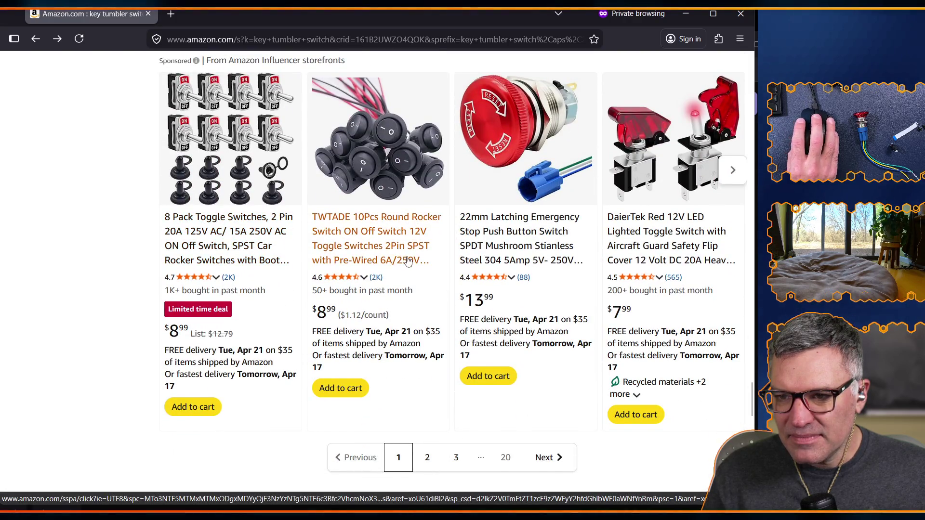
pyautogui.scroll(-7, 389, 259)
pyautogui.scroll(6, 434, 388)
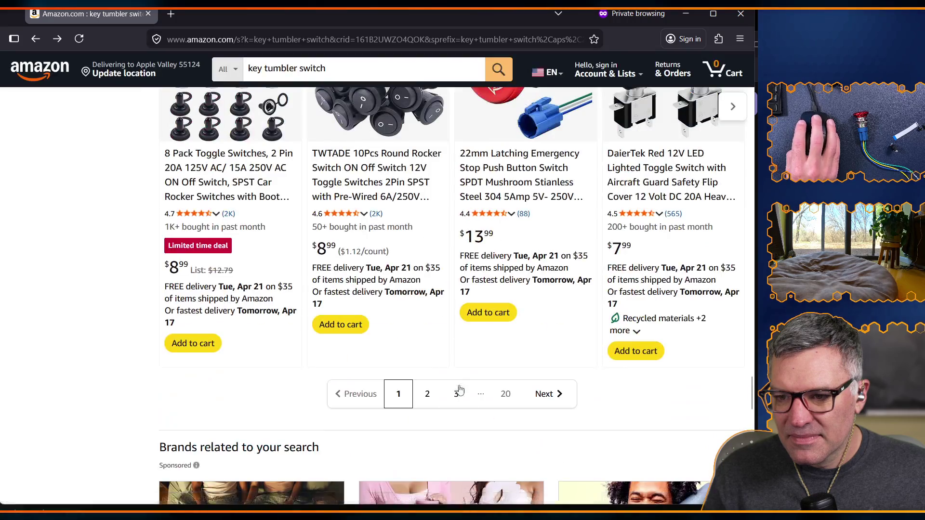
pyautogui.click(428, 394)
# - Scroll page 2 down to the sponsored APIELE 22mm 440V 10A latching key switch at $13.00
pyautogui.scroll(-6, 346, 366)
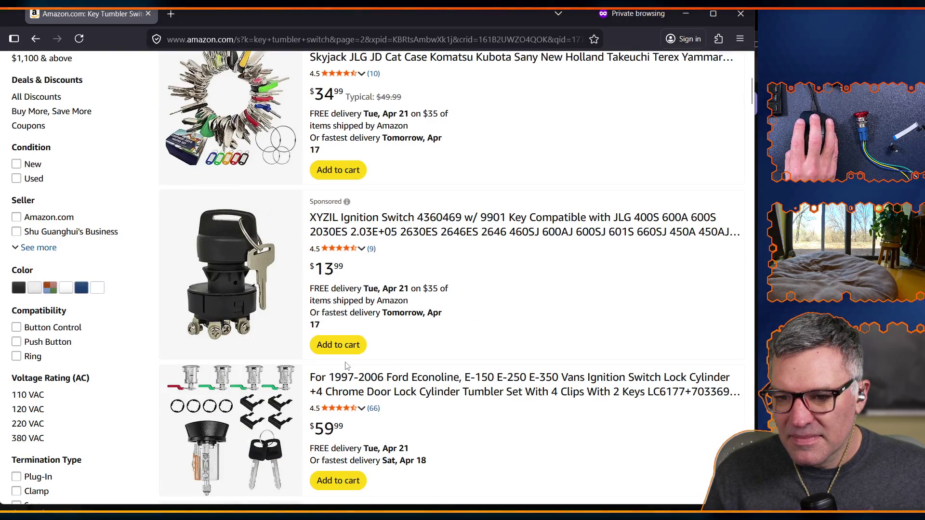
pyautogui.scroll(3, 333, 294)
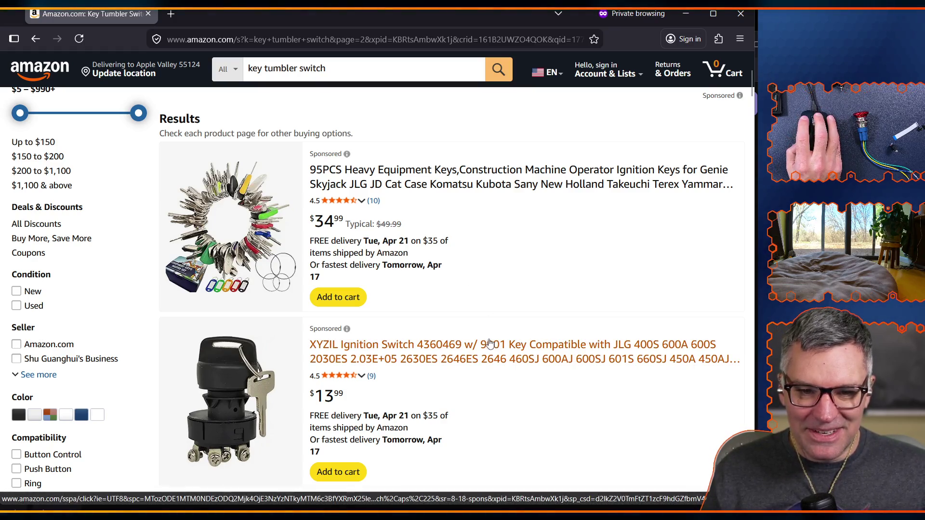
pyautogui.scroll(-5, 462, 336)
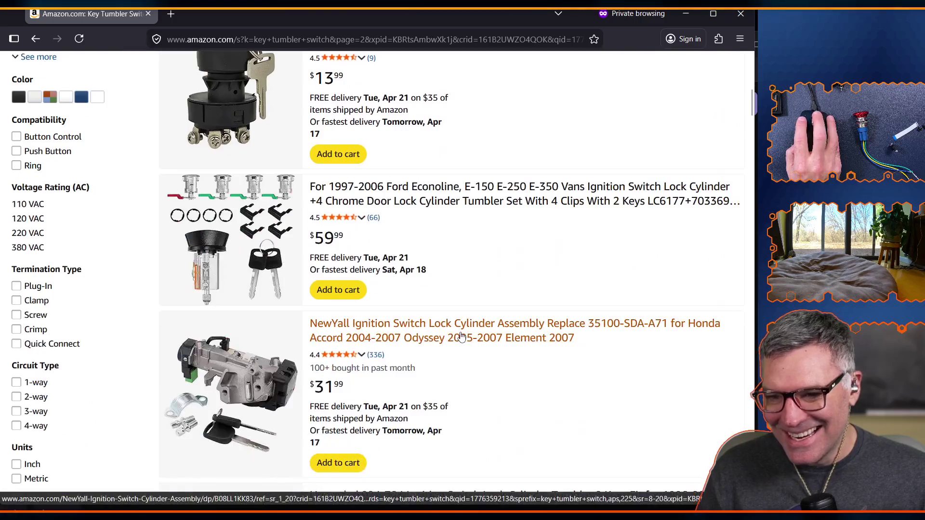
pyautogui.scroll(-3, 459, 336)
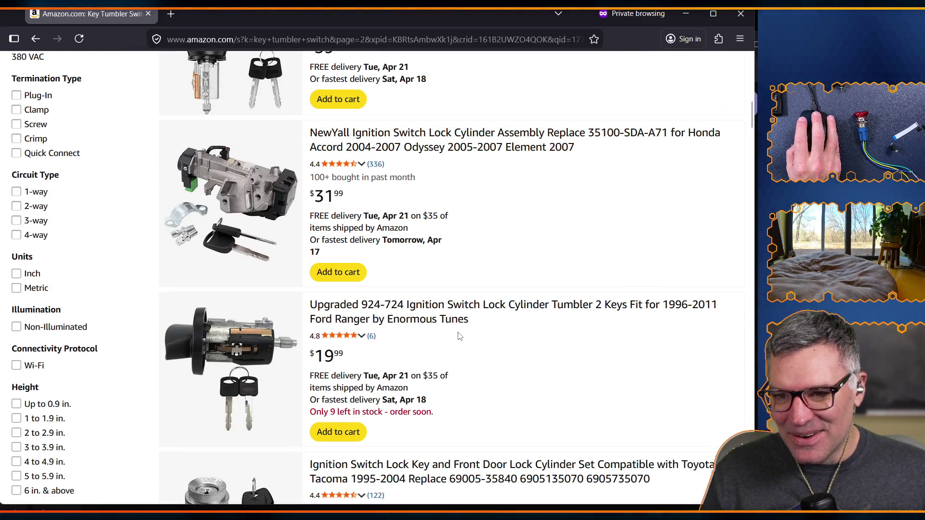
pyautogui.scroll(-5, 450, 383)
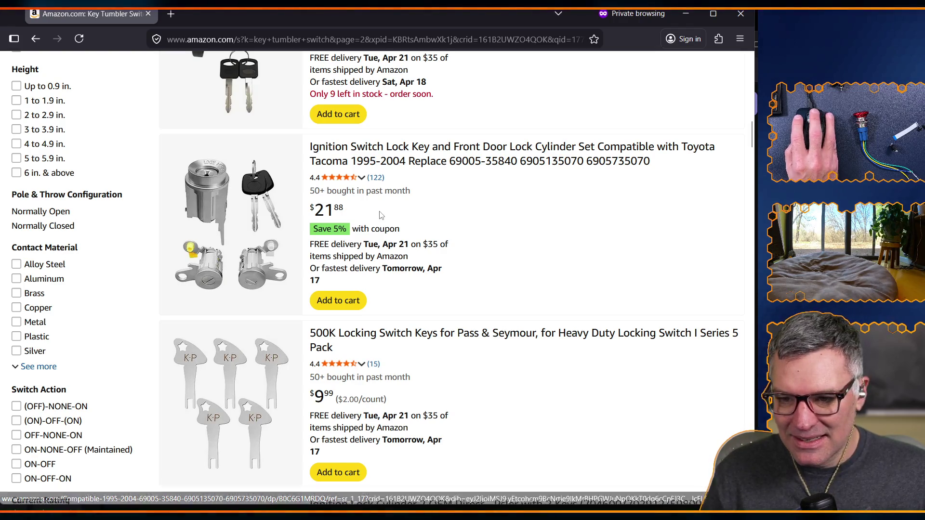
pyautogui.scroll(-15, 388, 252)
pyautogui.scroll(5, 389, 252)
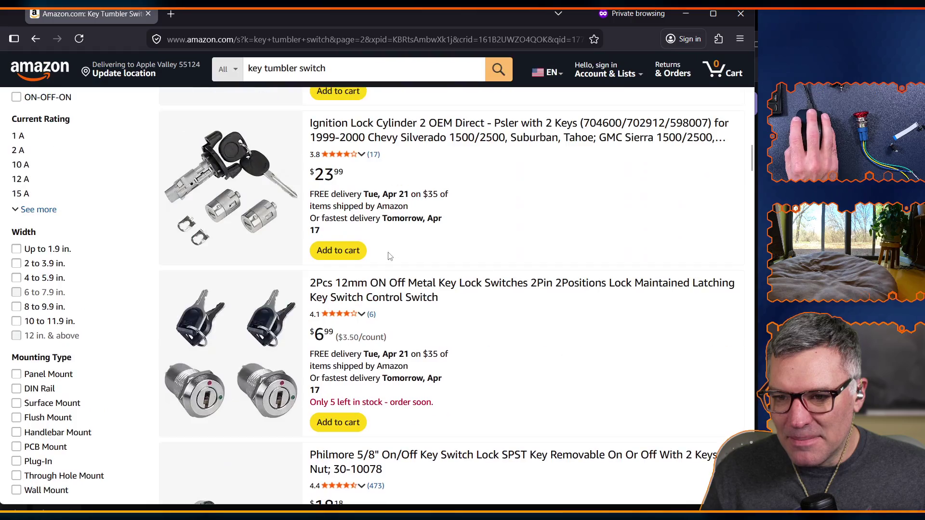
pyautogui.scroll(-5, 389, 252)
pyautogui.scroll(-5, 380, 289)
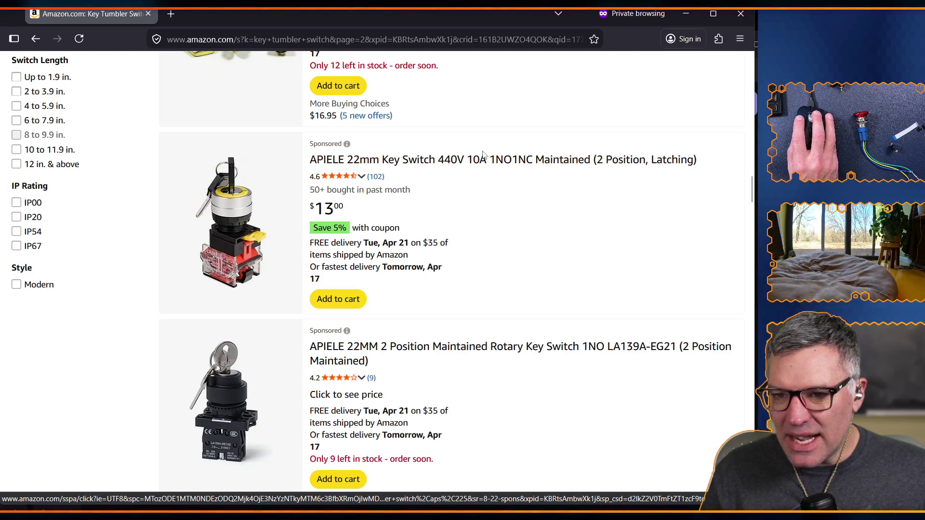
# - Open the APIELE 22mm latching key switch page, view its photos and installation diagram, then return to page 2
pyautogui.click(472, 164)
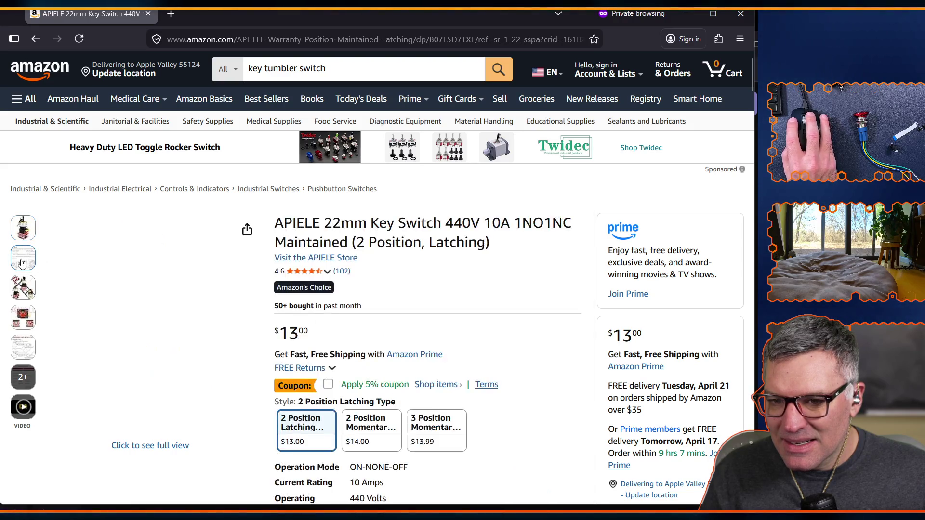
pyautogui.moveTo(25, 264)
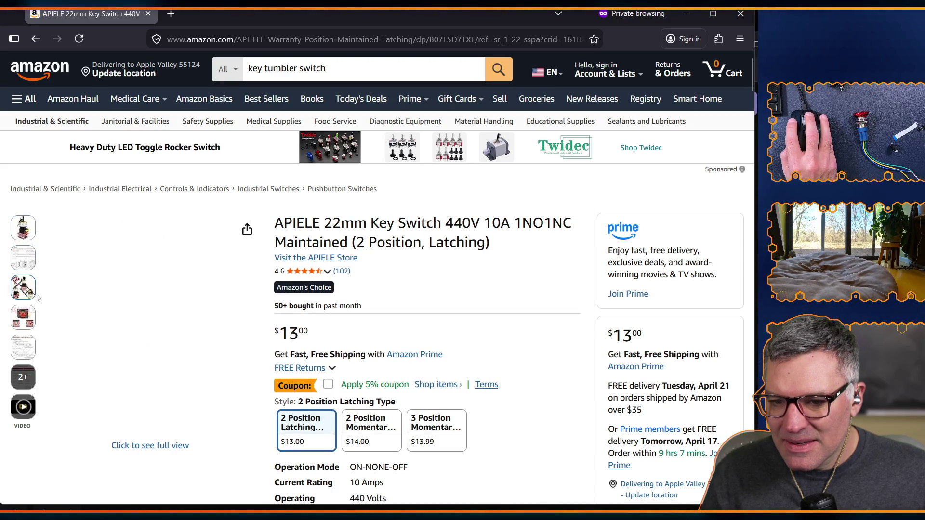
pyautogui.moveTo(21, 298)
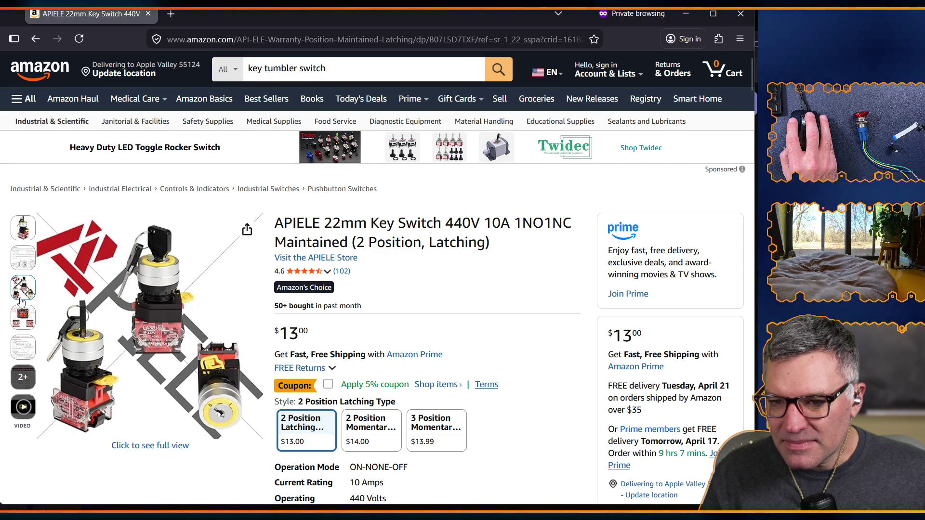
pyautogui.moveTo(241, 268)
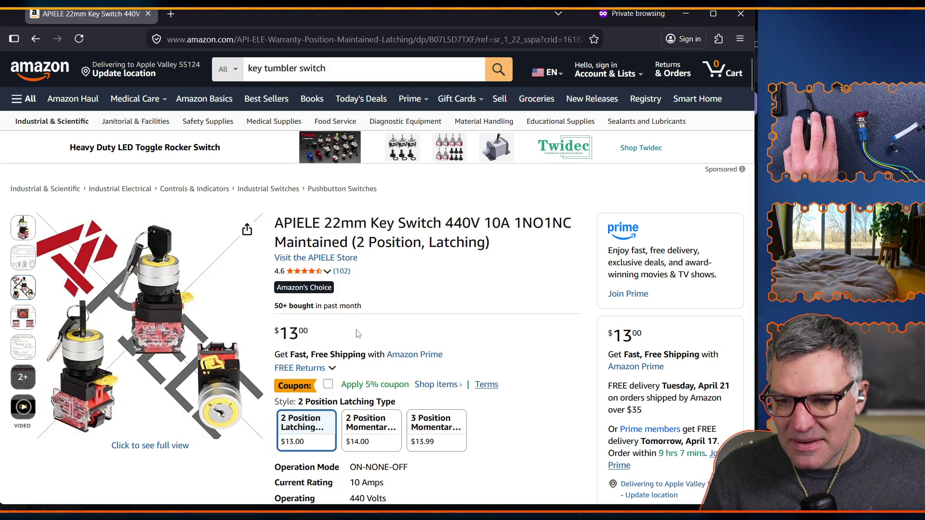
pyautogui.moveTo(222, 347)
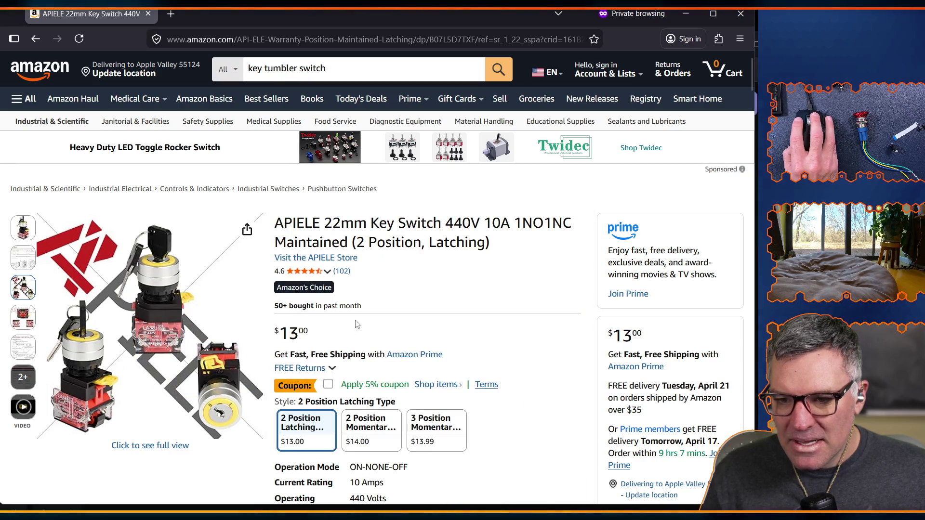
pyautogui.moveTo(159, 299)
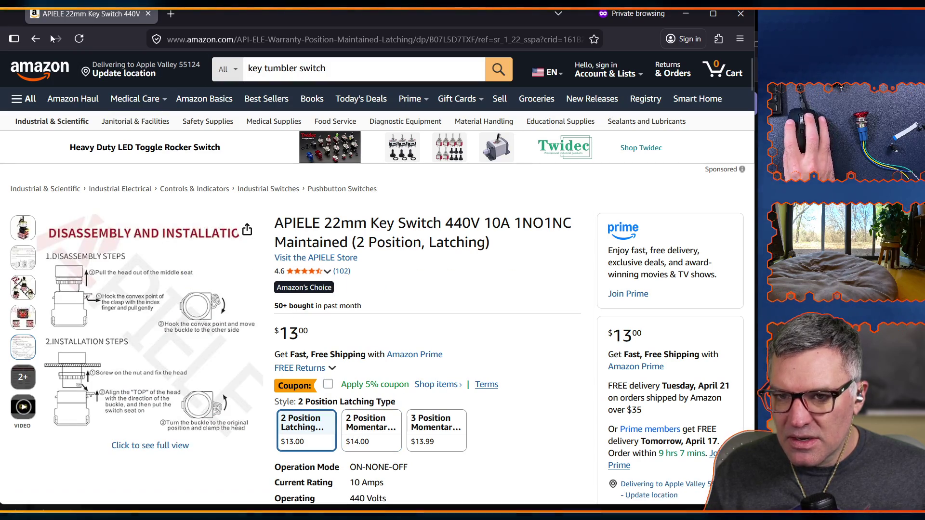
pyautogui.click(35, 41)
# - Go back to page 1 of 'key tumbler switch' results and open the APIELE 22MM 2 Position Key Switch
pyautogui.scroll(10, 259, 347)
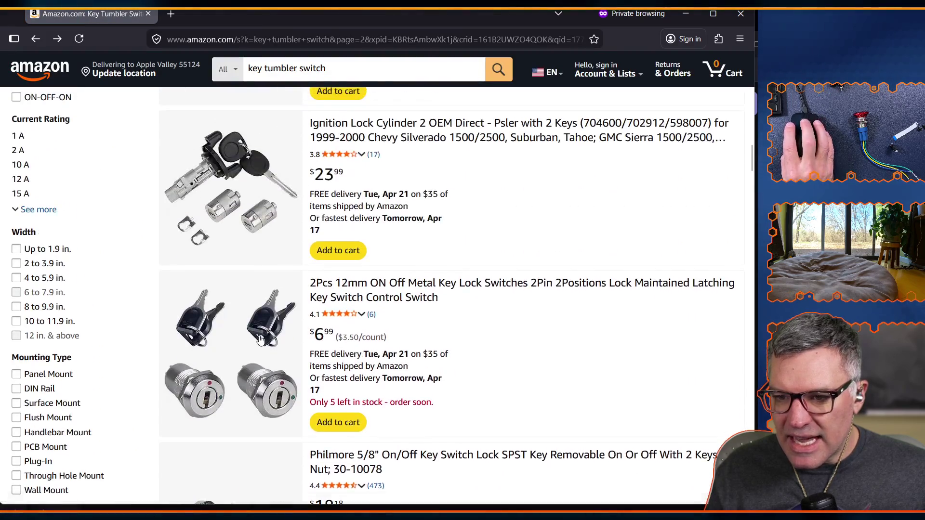
pyautogui.scroll(15, 260, 340)
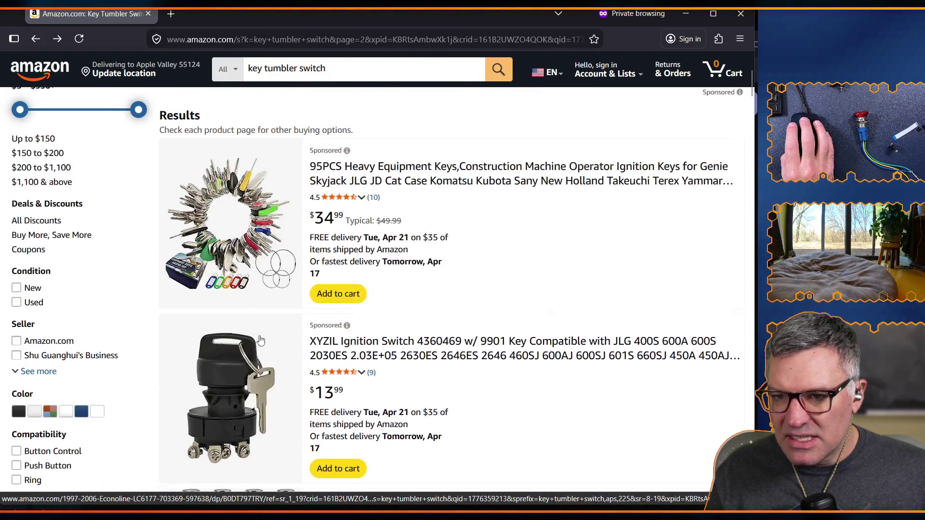
pyautogui.scroll(3, 259, 339)
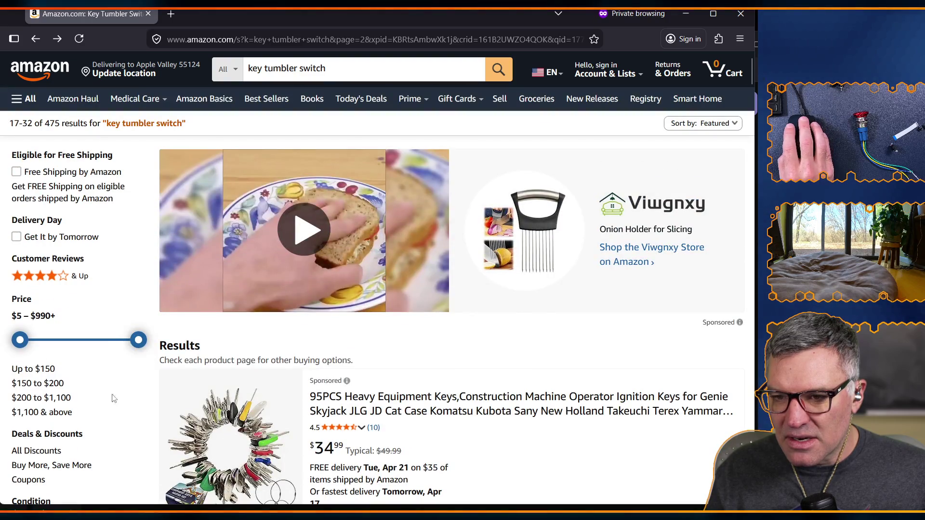
pyautogui.scroll(-6, 267, 212)
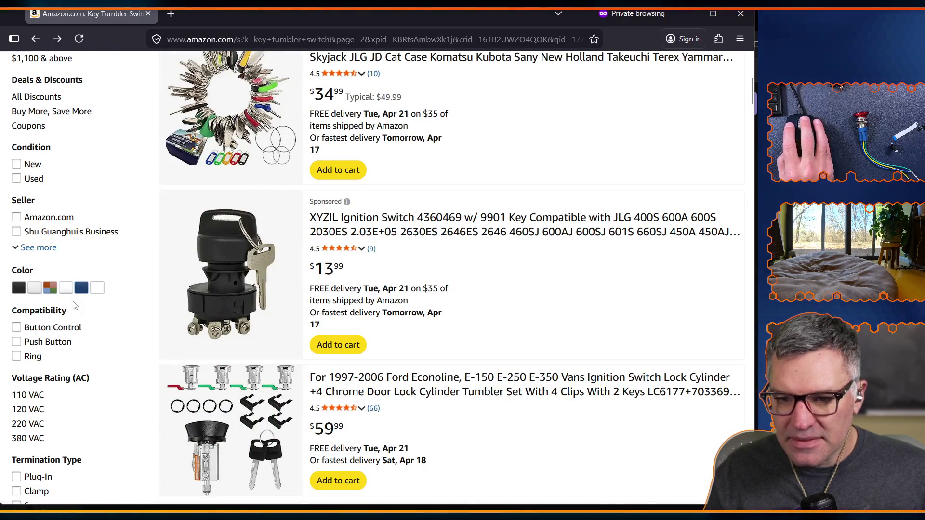
pyautogui.scroll(10, 215, 220)
pyautogui.click(35, 39)
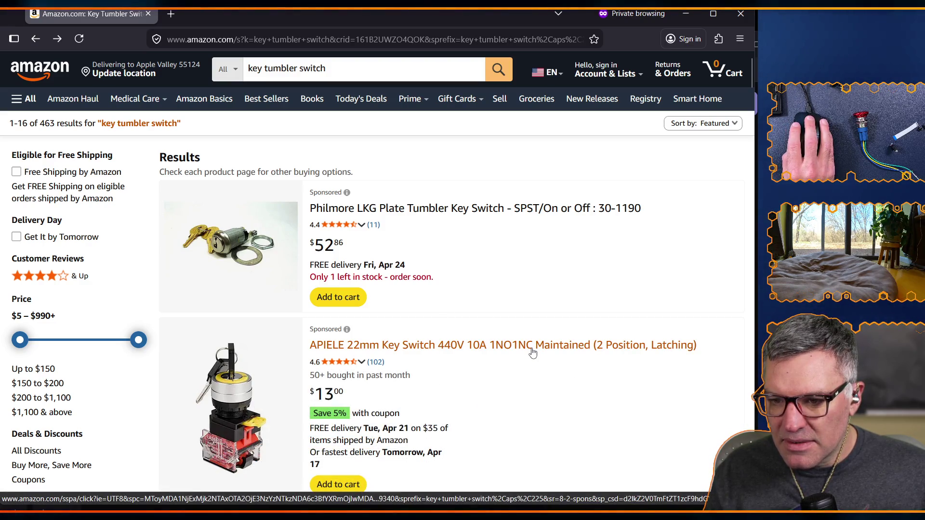
pyautogui.scroll(-10, 532, 353)
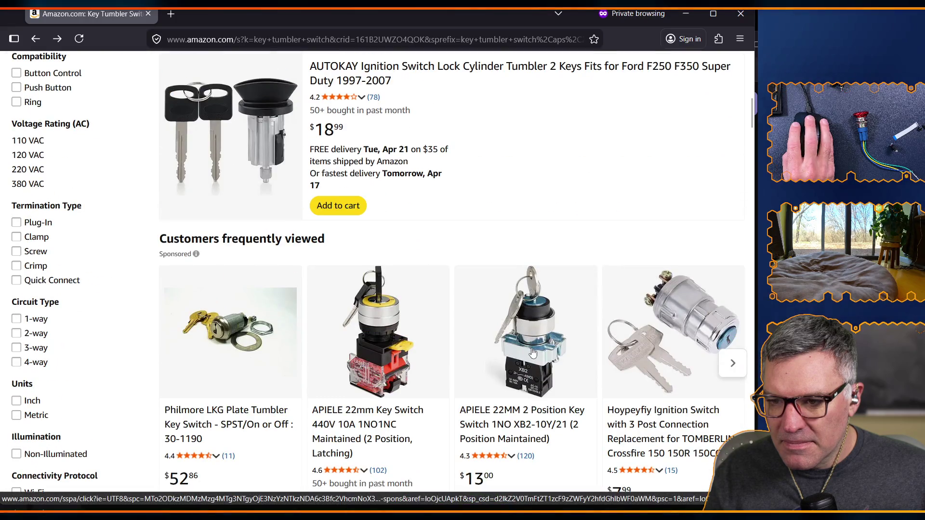
pyautogui.scroll(-3, 532, 353)
pyautogui.click(479, 233)
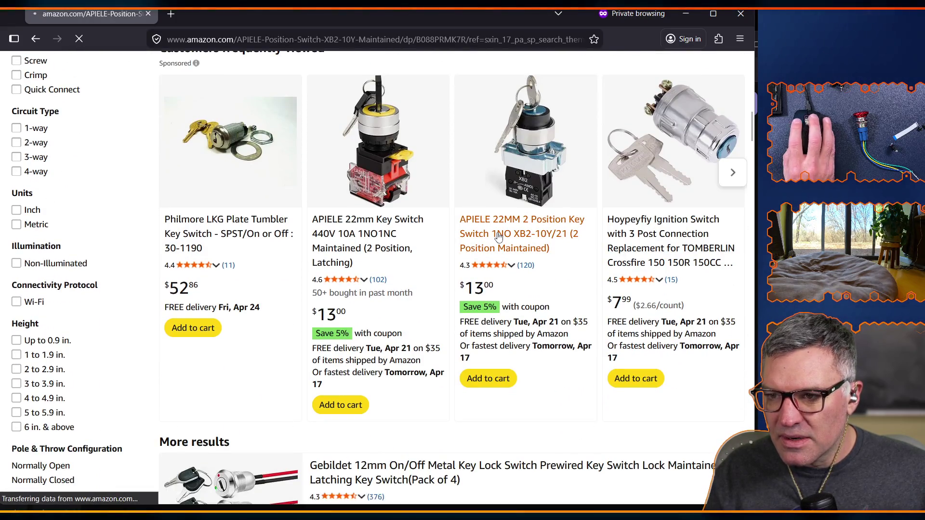
# - Browse the APIELE product images, return to the results, and open the APIELE 22mm latching key switch
pyautogui.scroll(-5, 154, 357)
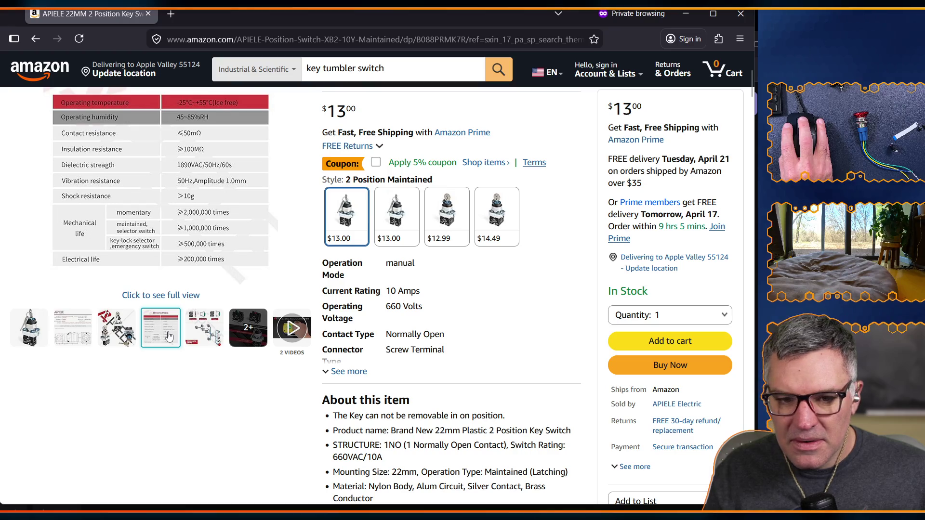
pyautogui.scroll(3, 168, 342)
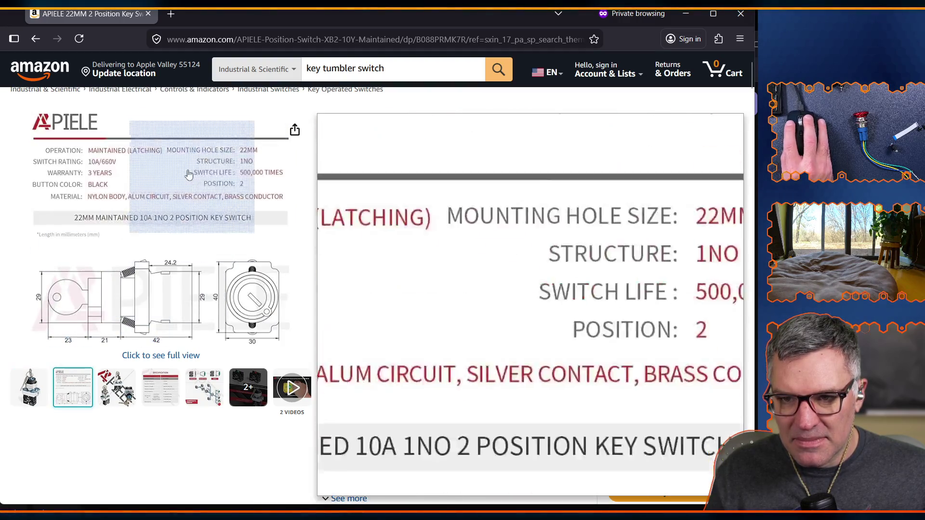
pyautogui.click(35, 38)
pyautogui.scroll(10, 436, 408)
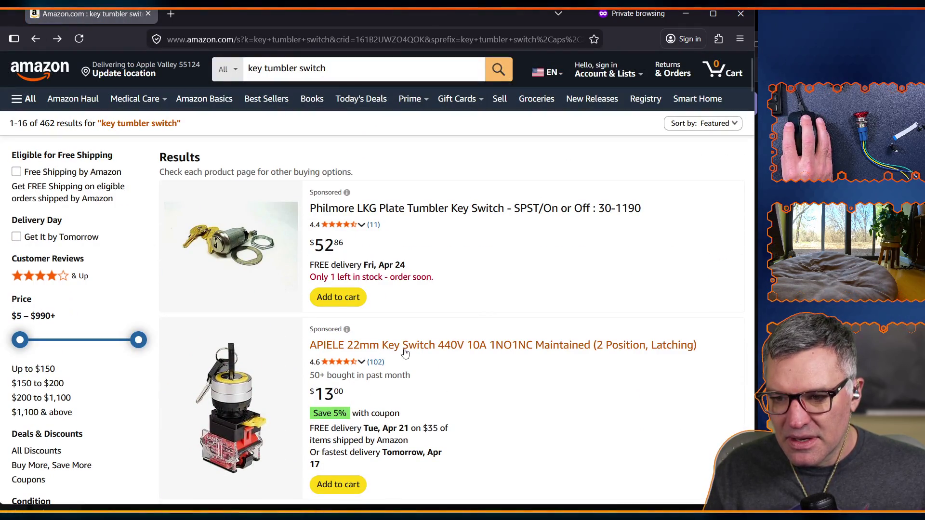
pyautogui.click(405, 345)
# - Copy the web address of the APIELE 22mm 1NO1NC latching key switch page
pyautogui.moveTo(142, 262)
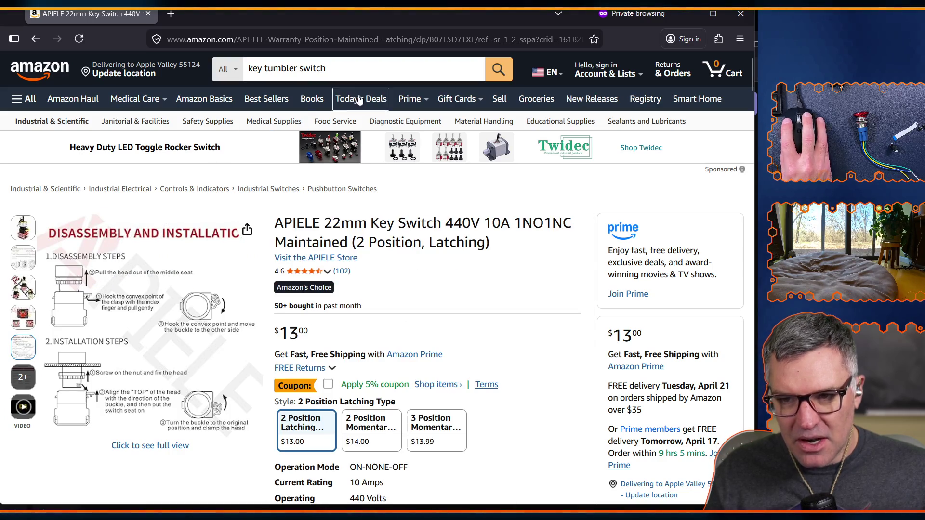
pyautogui.click(477, 39)
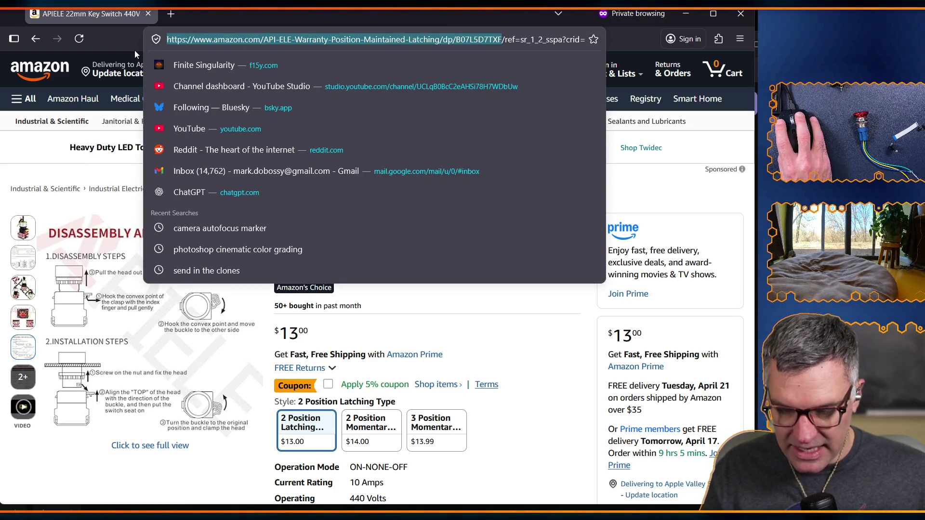
pyautogui.press('Escape')
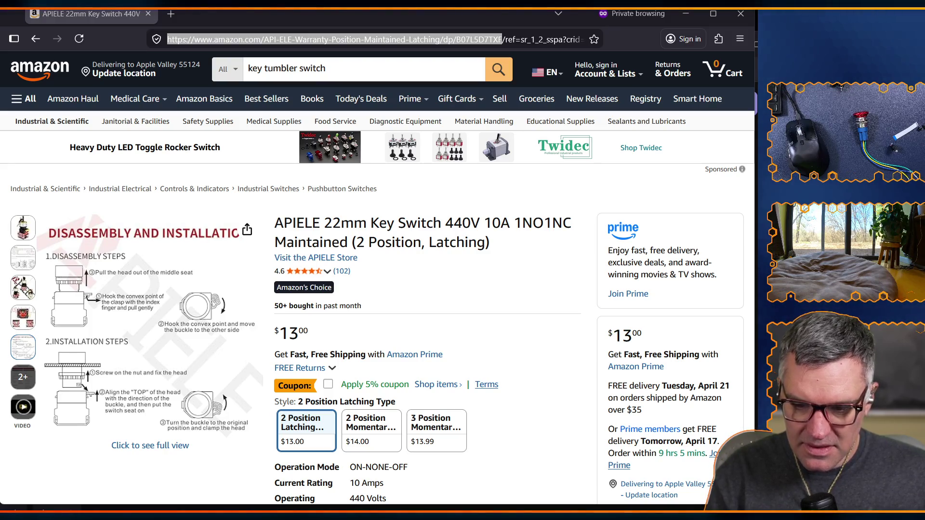
pyautogui.click(437, 199)
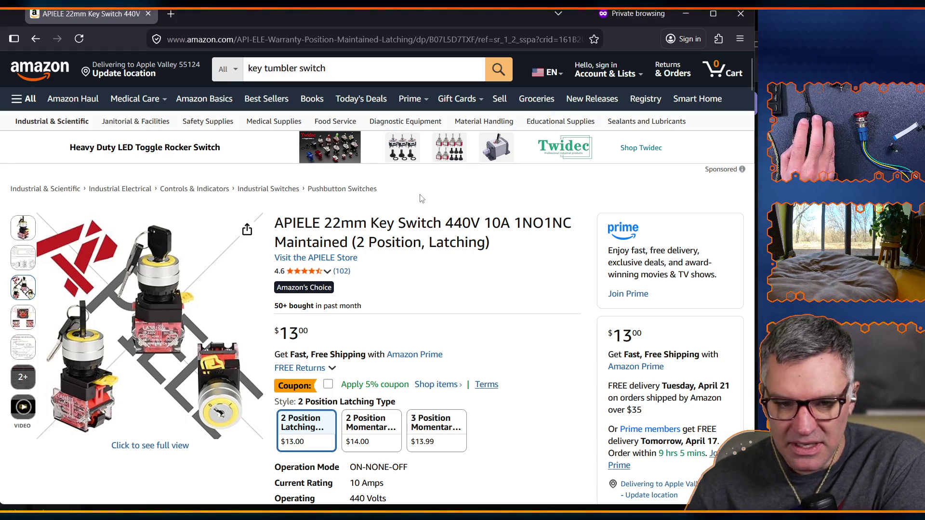
# - Return to the 'key tumbler switch' results, review the Excalidraw plan, then bring Amazon back
pyautogui.click(35, 39)
pyautogui.hotkey('alt', 'Tab')
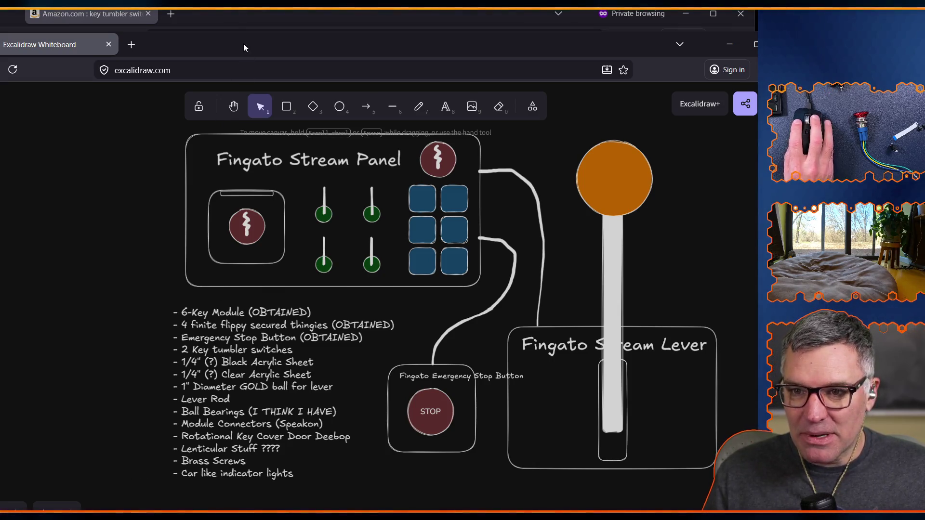
pyautogui.click(215, 19)
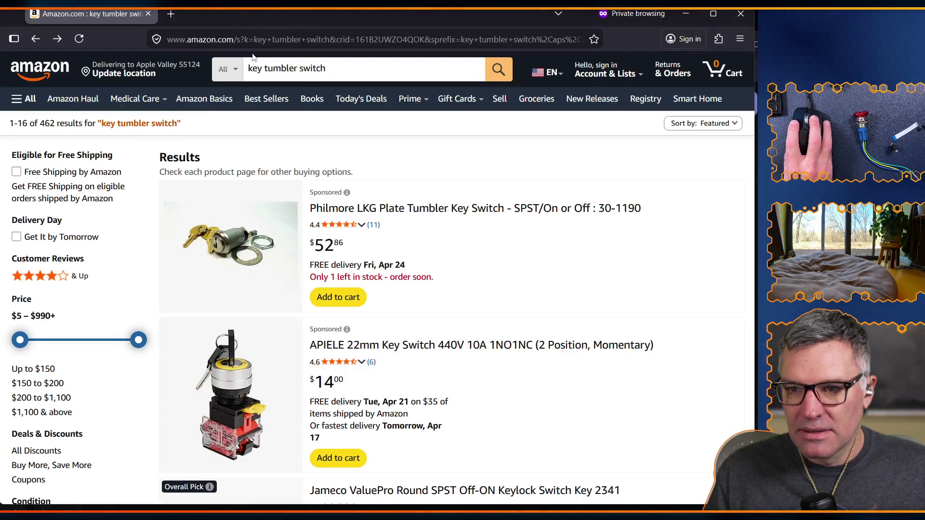
# - Search for 'adafruit key tumbler switch' and open the APIELE 22MM 2 Position Maintained Rotary Key Switch
pyautogui.click(256, 69)
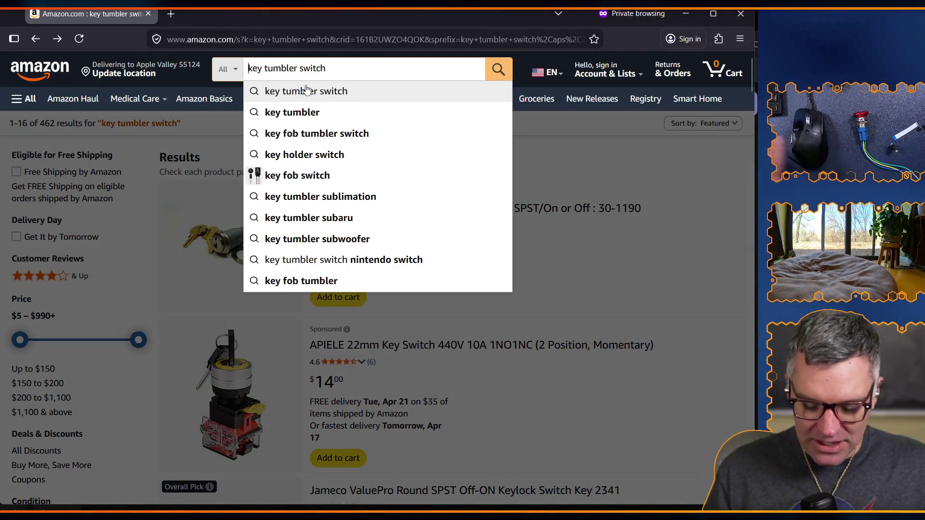
pyautogui.write('adafruit')
pyautogui.press('Return')
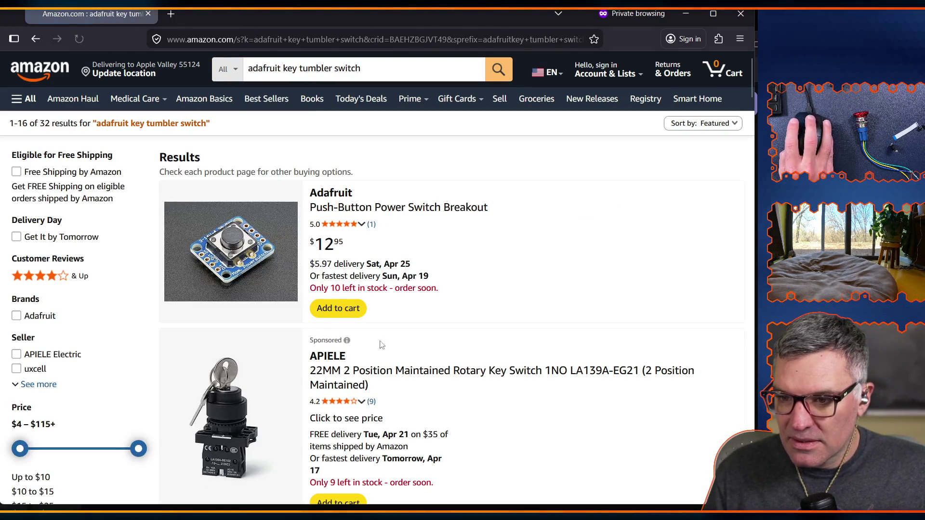
pyautogui.scroll(-3, 408, 372)
pyautogui.scroll(-2, 408, 372)
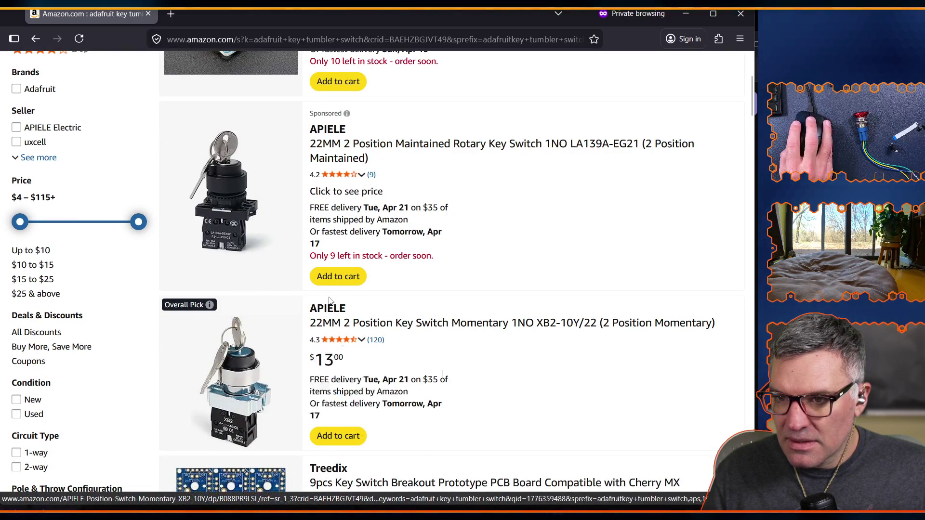
pyautogui.scroll(2, 217, 236)
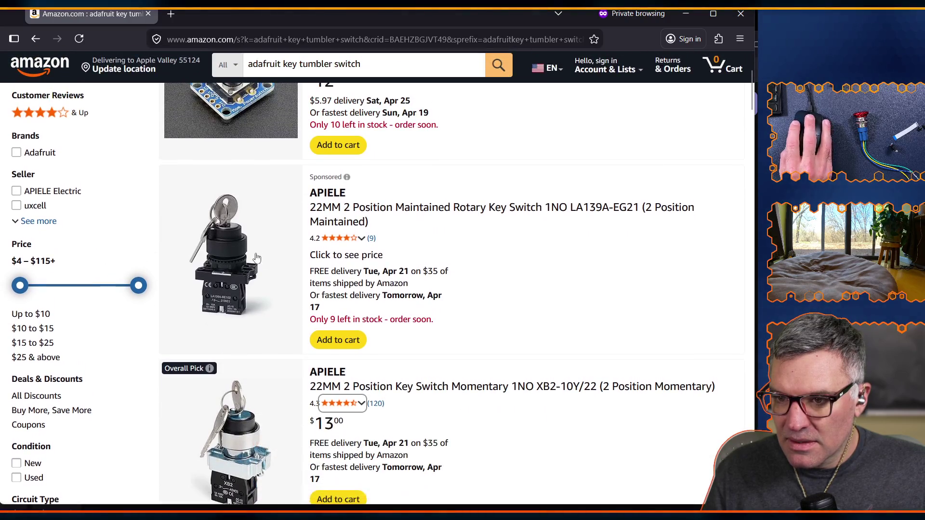
pyautogui.click(432, 214)
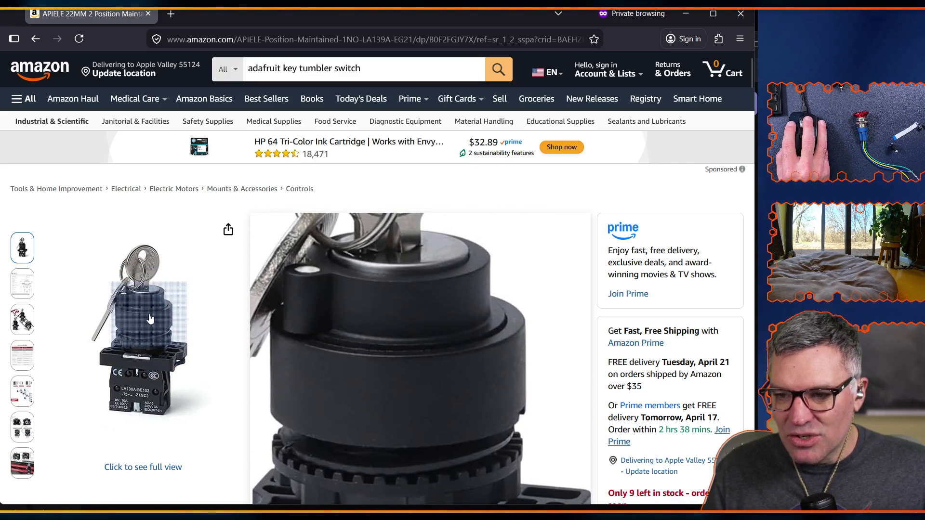
pyautogui.moveTo(20, 285)
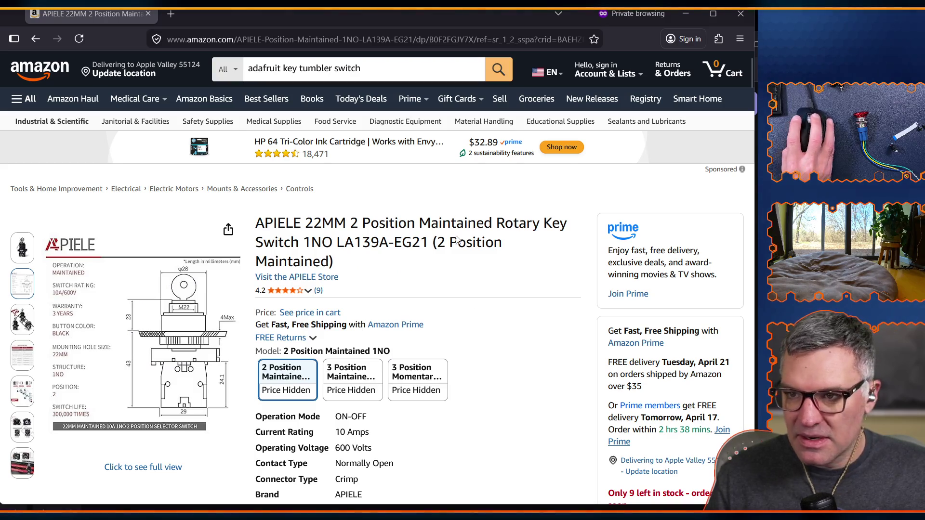
pyautogui.click(172, 18)
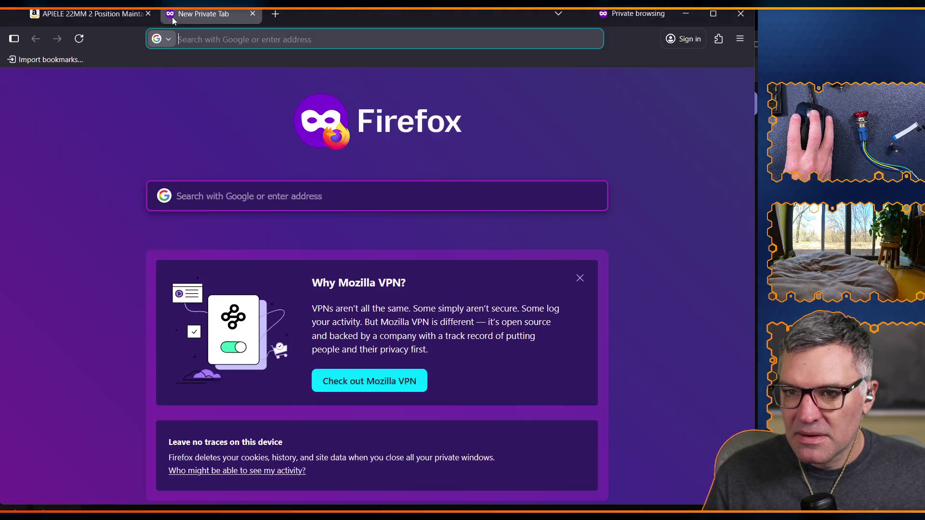
# - Load the copied Amazon product address in the new private tab
pyautogui.hotkey('ctrl', 'b')
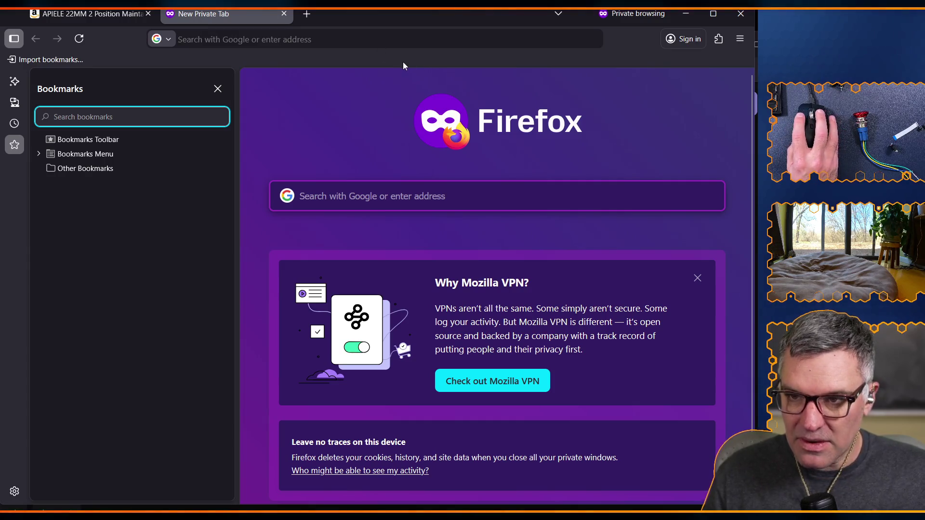
pyautogui.hotkey('ctrl', 'b')
pyautogui.click(305, 39)
pyautogui.write('https://www.amazon.com/API-ELE-Warranty-Position-Maintained-Latching/dp/B07L5D7TXF')
pyautogui.press('Return')
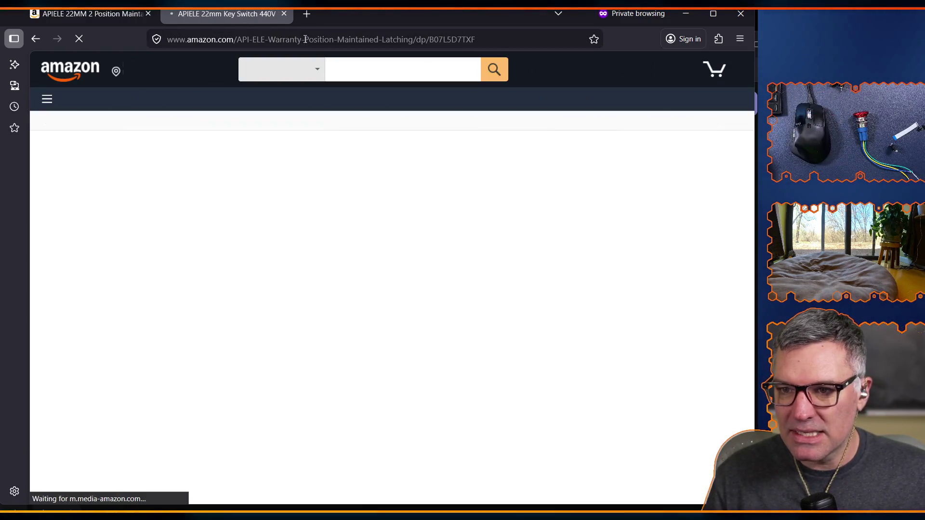
pyautogui.doubleClick(346, 39)
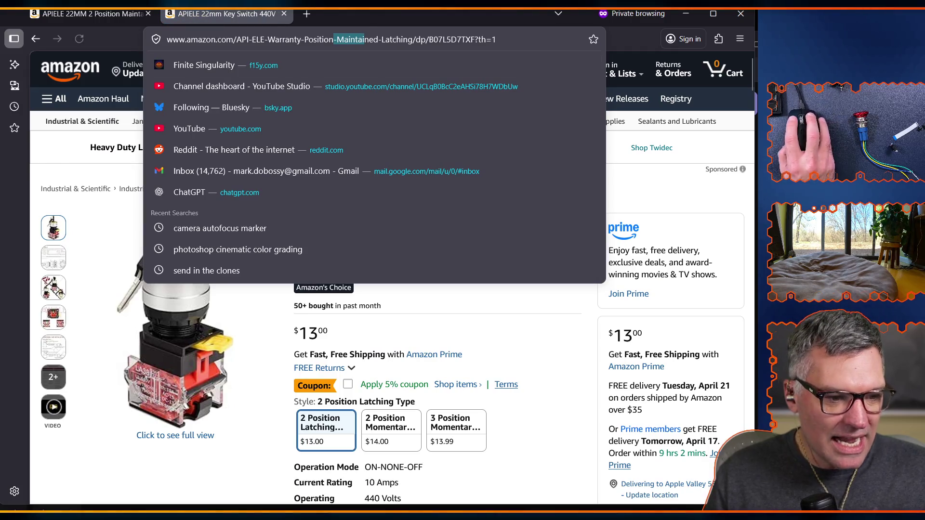
pyautogui.click(311, 39)
pyautogui.doubleClick(311, 39)
pyautogui.click(311, 43)
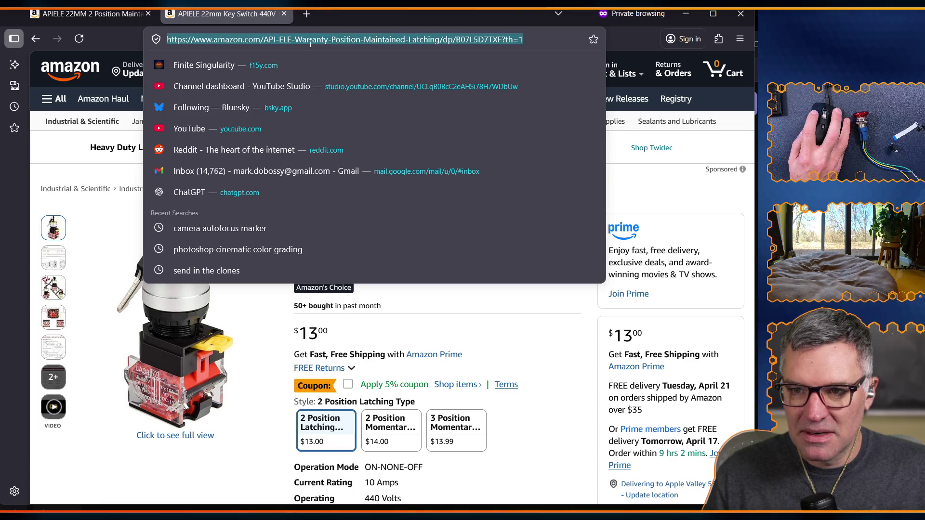
pyautogui.write('adafr')
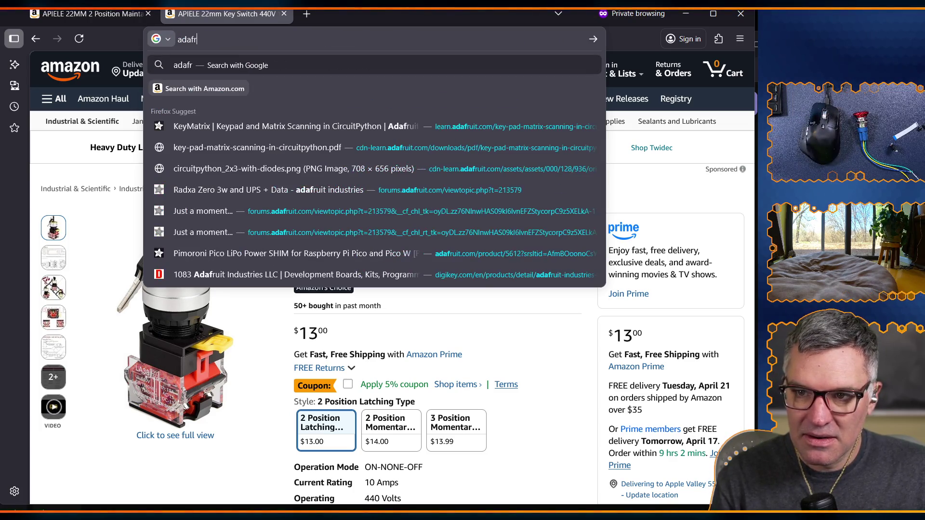
pyautogui.write('uit/prod')
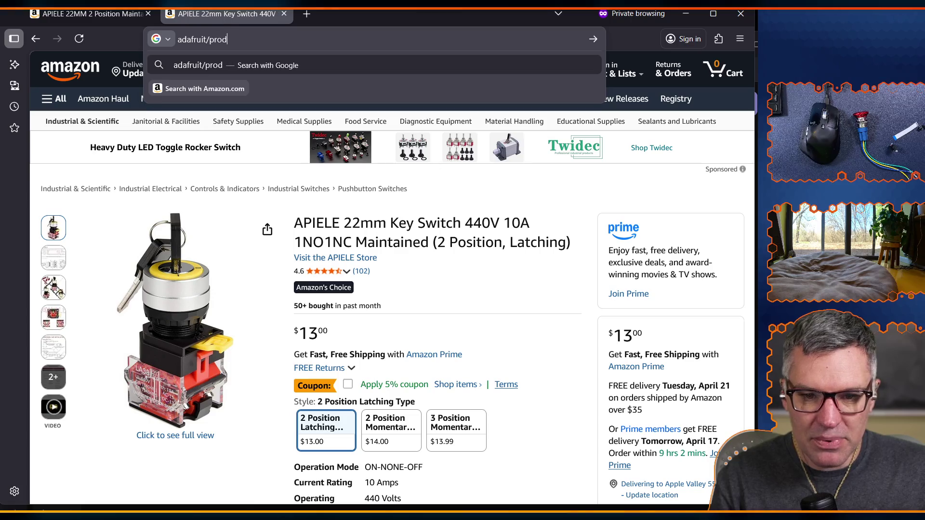
pyautogui.write('uct/5926')
pyautogui.press('Return')
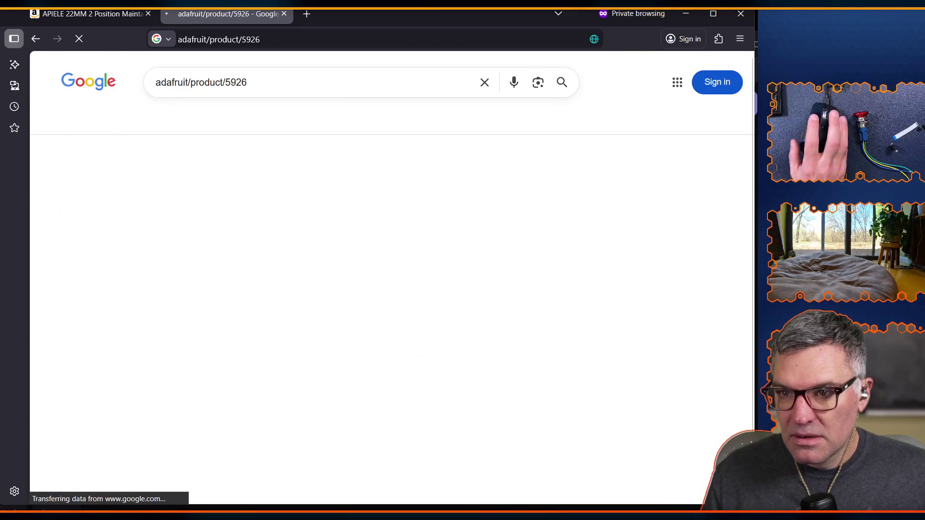
pyautogui.click(273, 38)
pyautogui.hotkey('ctrl', 'a')
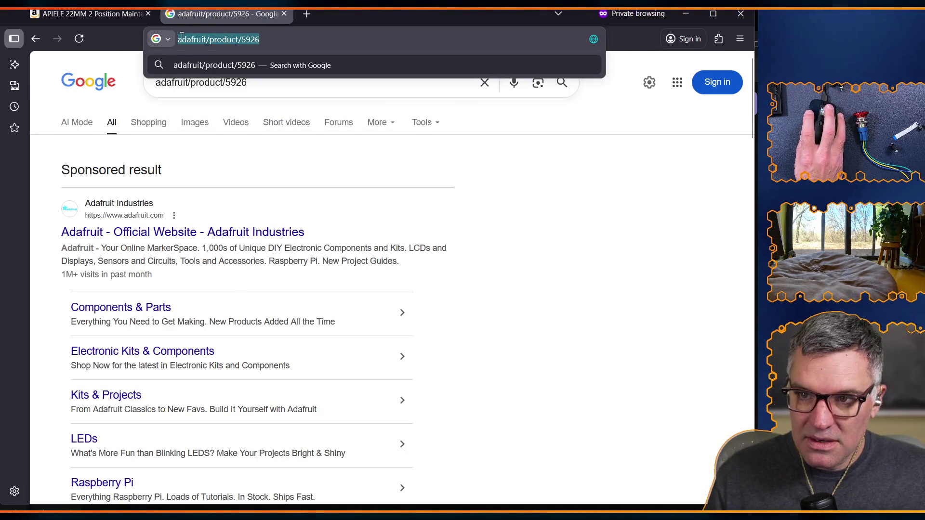
pyautogui.click(178, 39)
pyautogui.write('http')
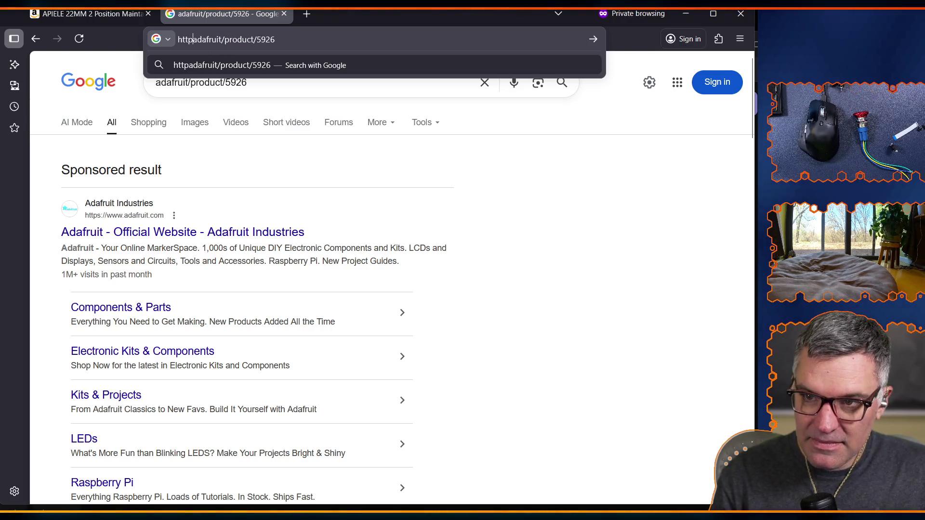
pyautogui.write('s://')
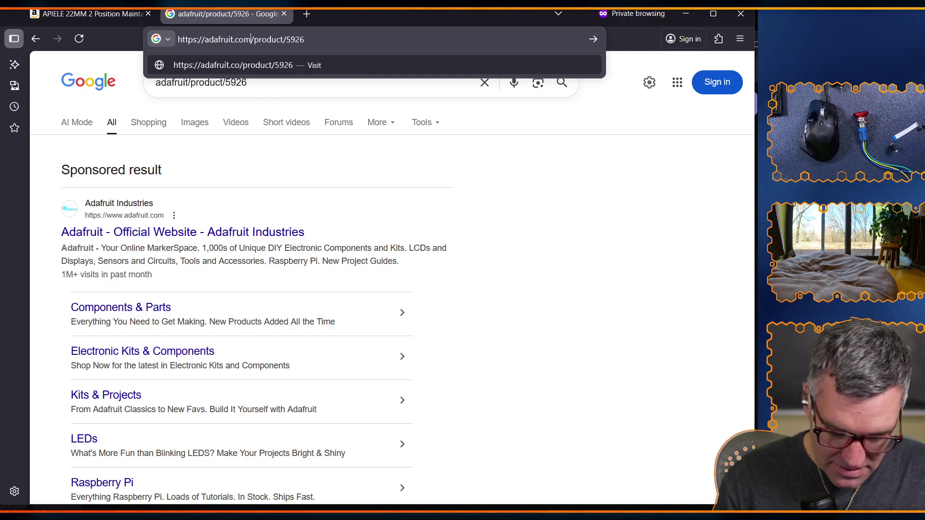
pyautogui.press('Return')
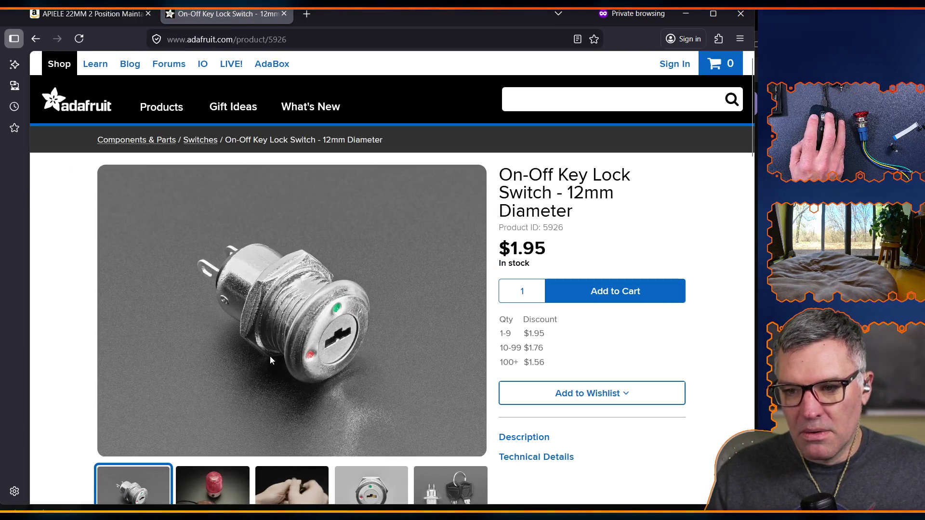
# - Look over the Adafruit key lock switch thumbnails, then switch back to the Excalidraw plan
pyautogui.scroll(-2, 219, 345)
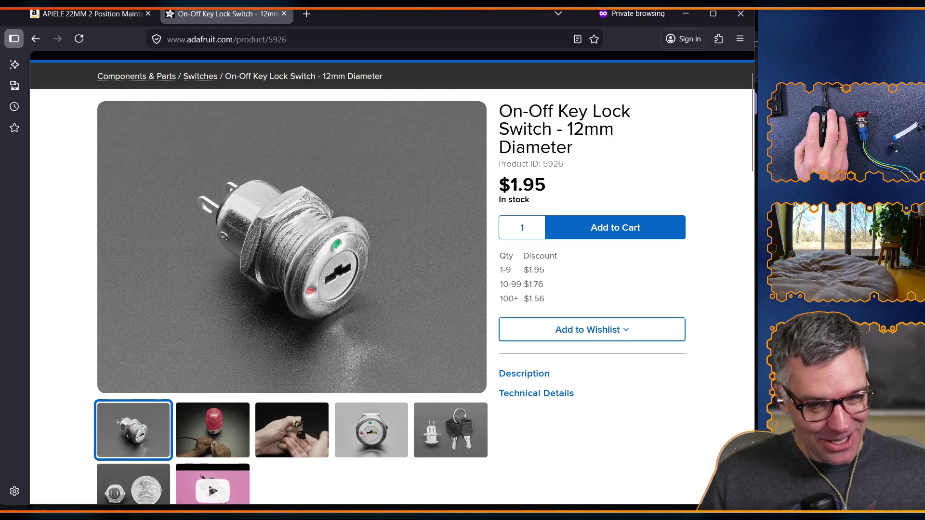
pyautogui.hotkey('alt', 'Tab')
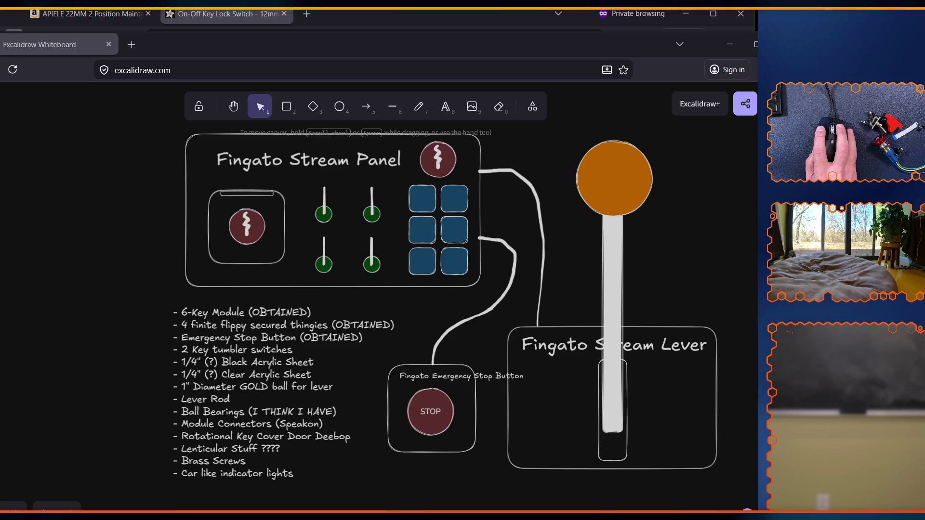
# - Switch back to Firefox and open a new private tab
pyautogui.hotkey('alt', 'Tab')
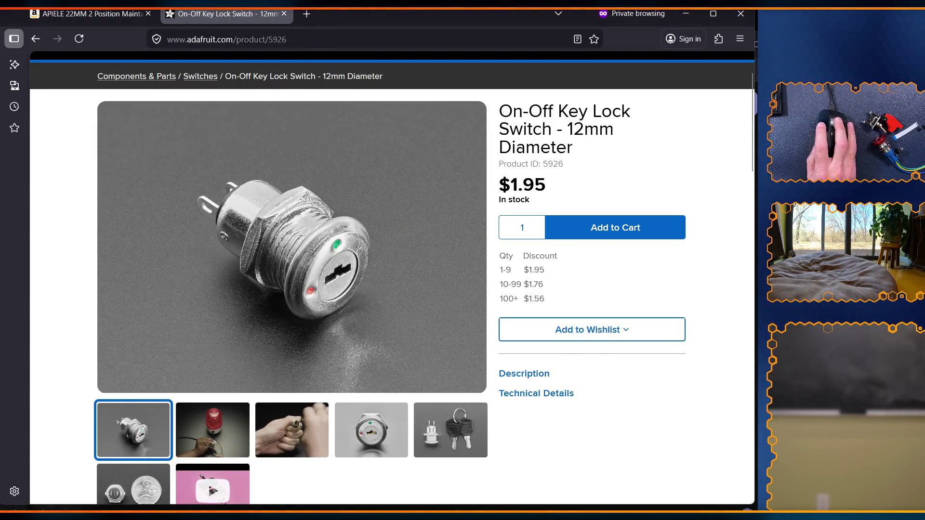
pyautogui.click(307, 14)
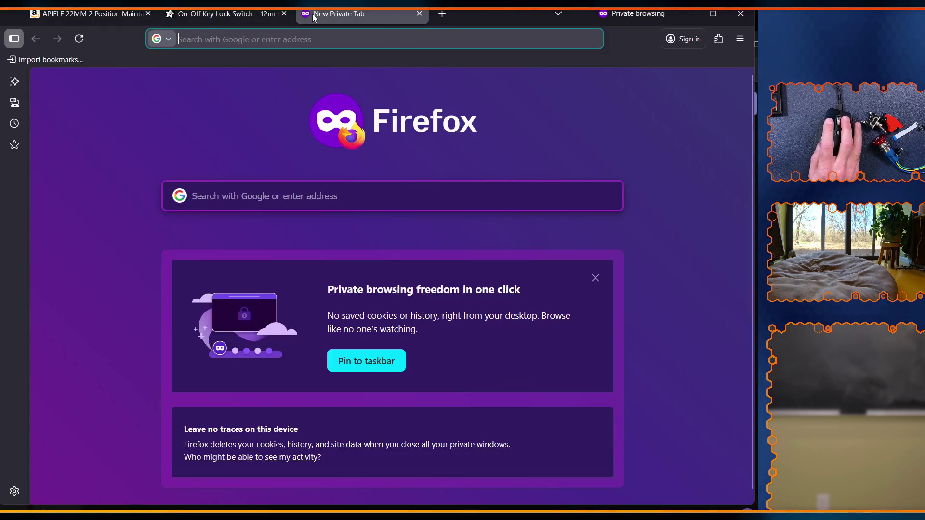
# - Load the Dorman 924-790 Ignition Lock Cylinder page ($20.54) and compare it with the Adafruit and APIELE tabs
pyautogui.write('https://www.amazon.com/Dorman-924-790-Ignition-Lock-Cylinder/dp/B01N0BQ2KU/')
pyautogui.press('Return')
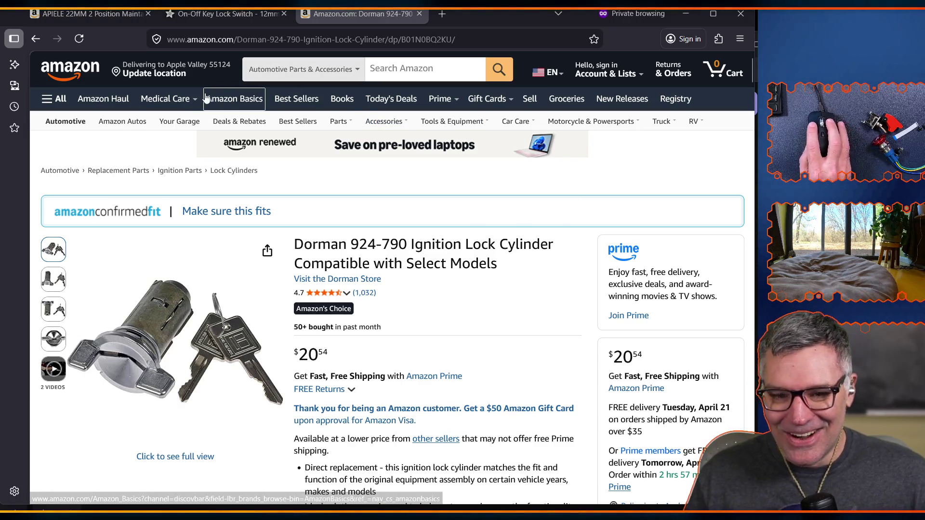
pyautogui.moveTo(53, 369)
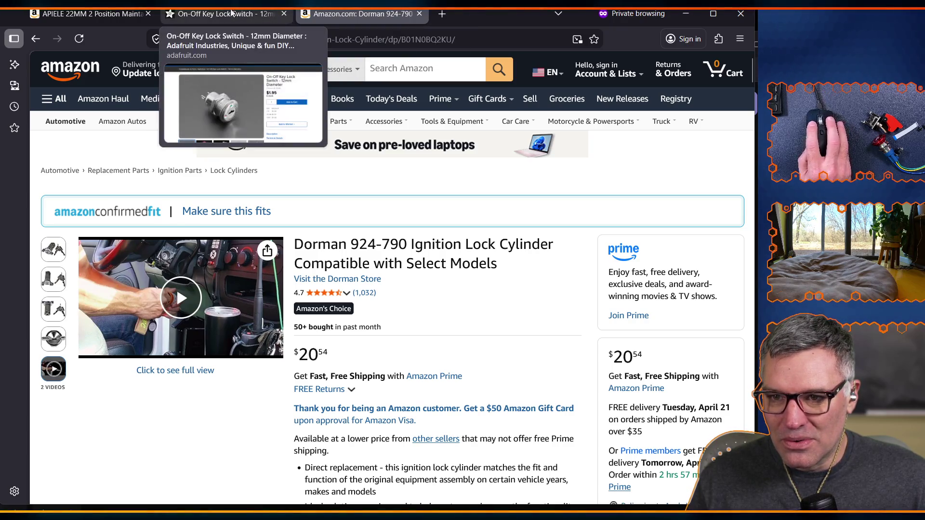
pyautogui.click(215, 18)
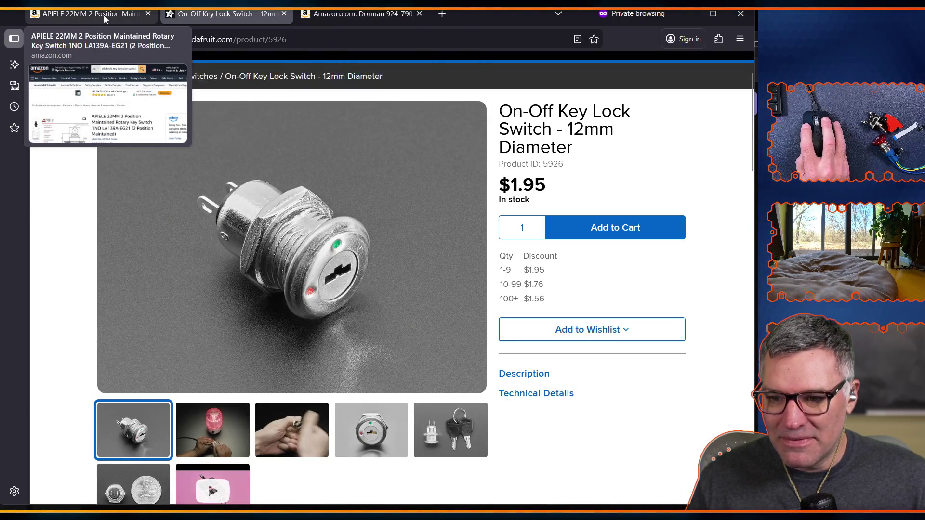
pyautogui.click(125, 13)
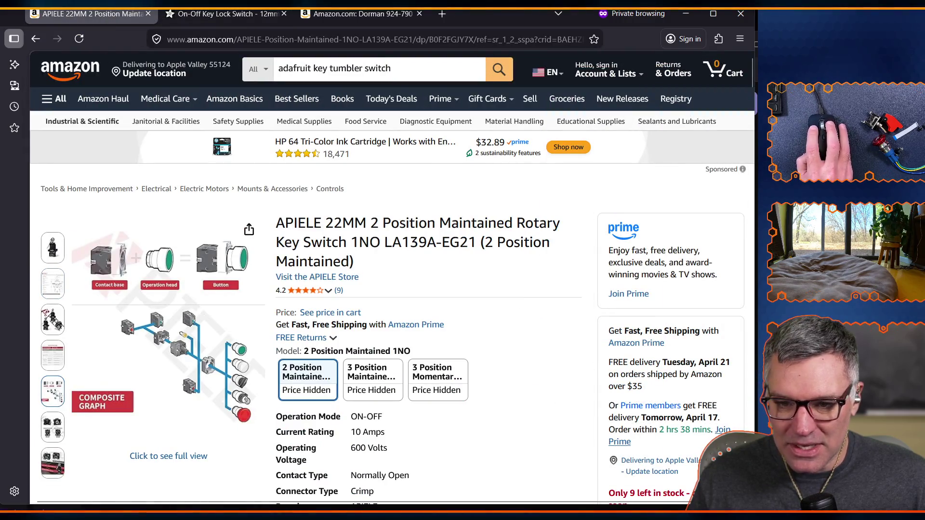
# - Check the Excalidraw plan, then copy the Dorman ignition lock page's web address
pyautogui.hotkey('alt', 'Tab')
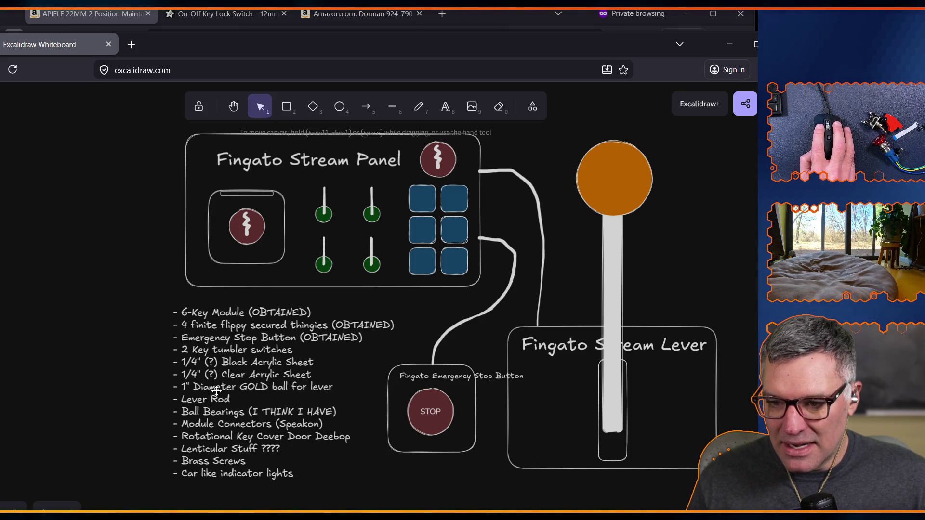
pyautogui.click(327, 14)
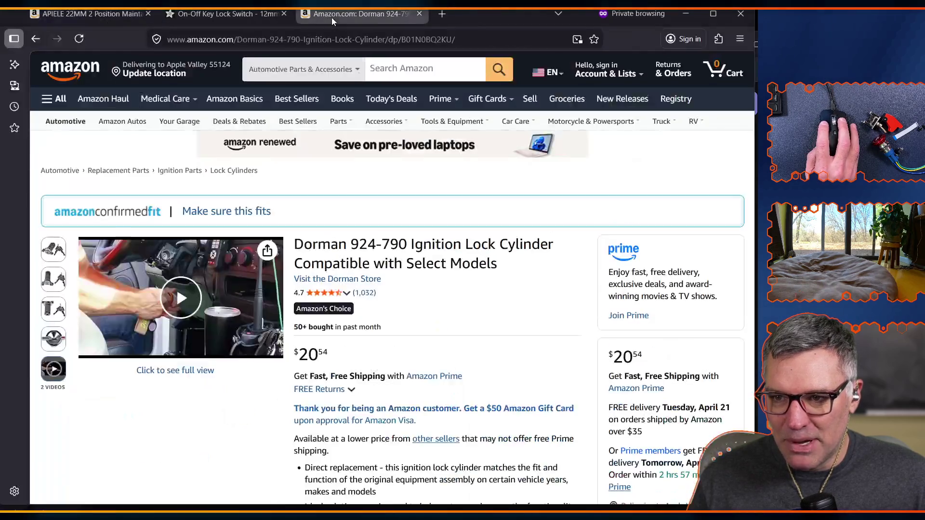
pyautogui.click(308, 40)
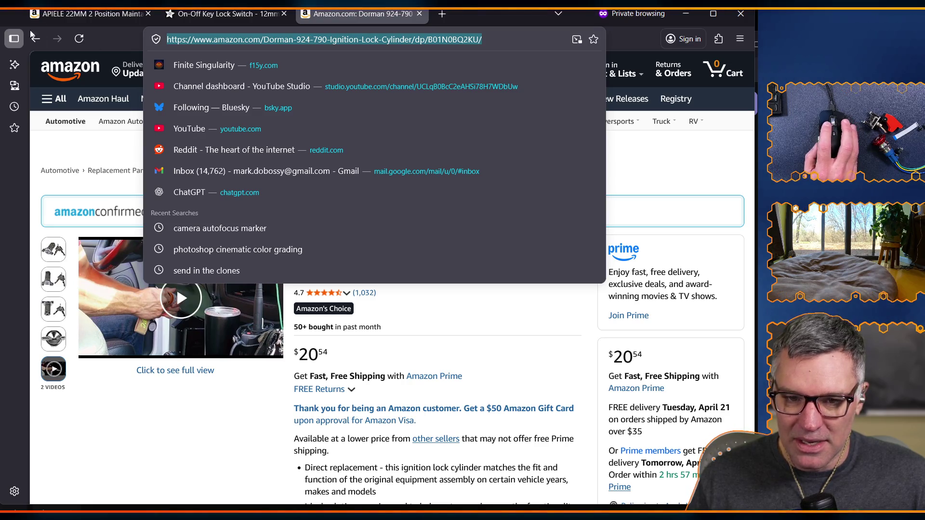
pyautogui.hotkey('alt', 'Tab')
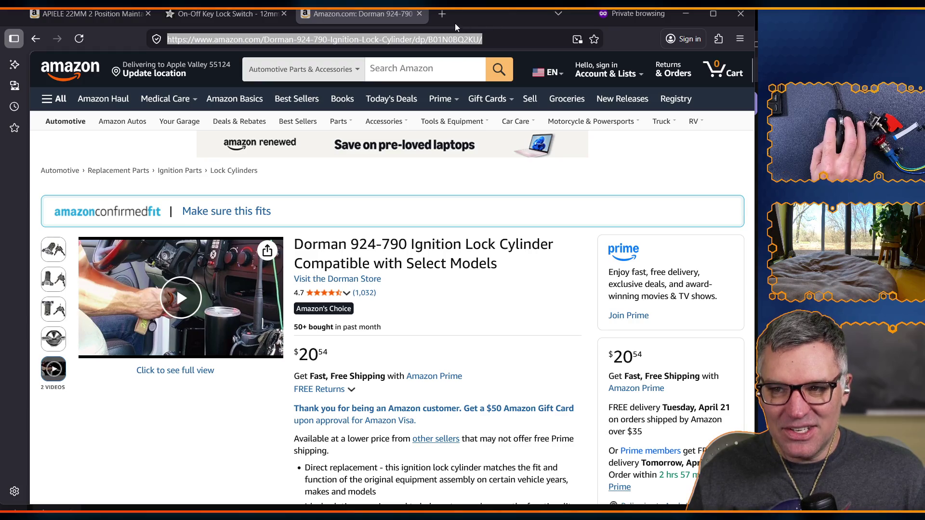
pyautogui.click(487, 39)
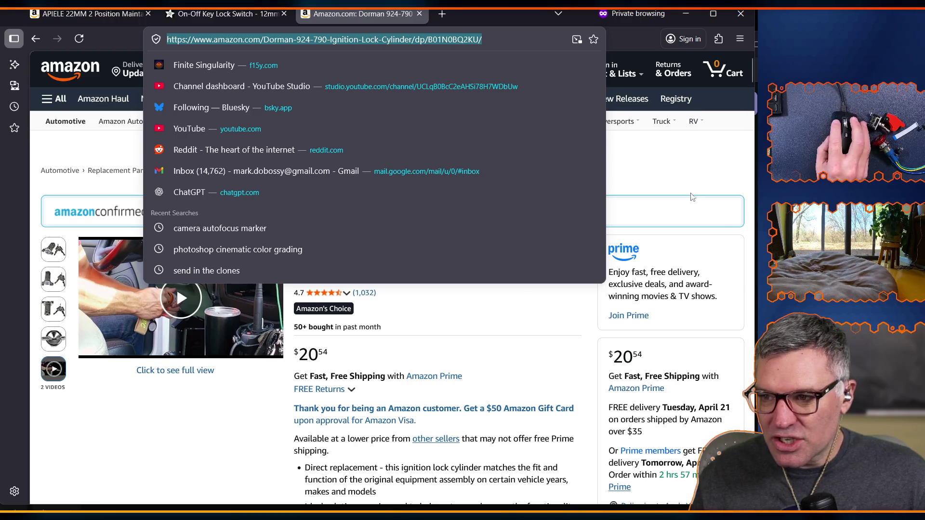
pyautogui.click(672, 182)
pyautogui.click(422, 71)
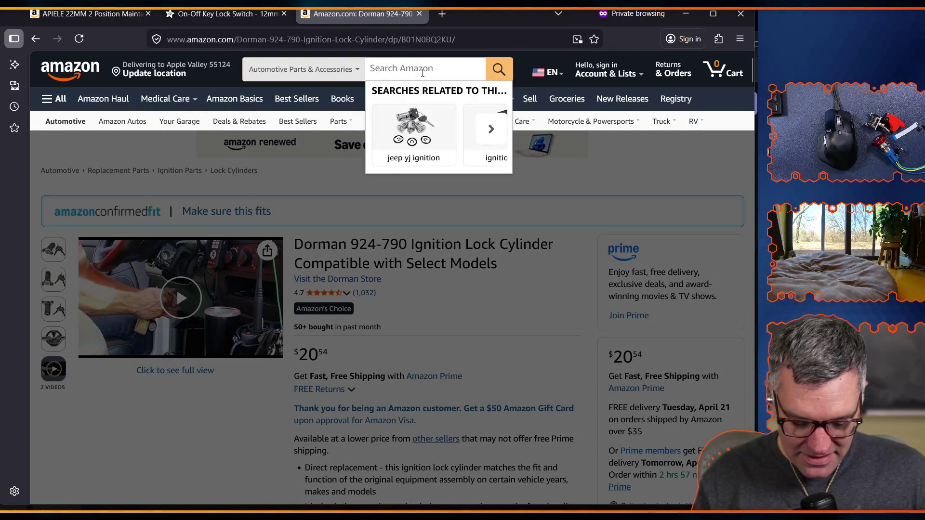
# - Search Amazon for 'gold shift knob' and scroll through results like the muge racing Ghost Shift Knob
pyautogui.write('gold shi')
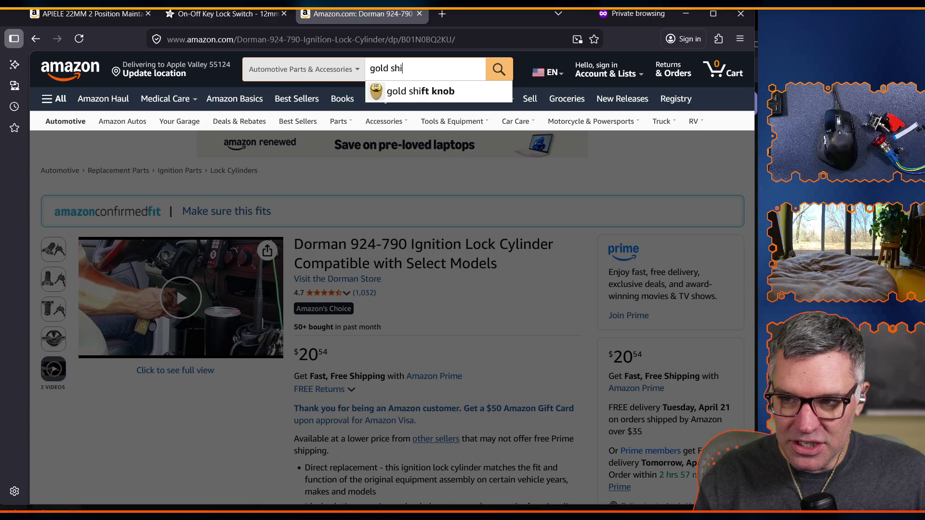
pyautogui.write('fter')
pyautogui.press('BackSpace')
pyautogui.press('BackSpace')
pyautogui.press('BackSpace')
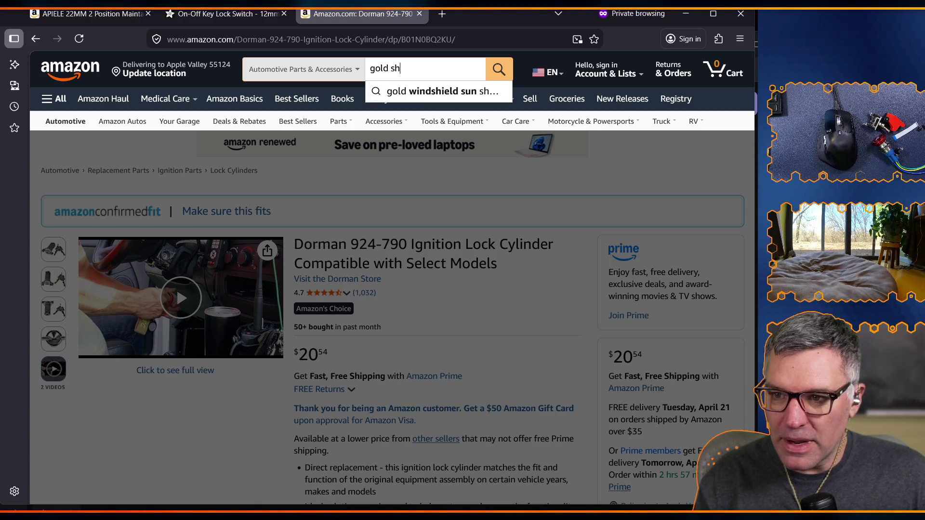
pyautogui.write('if')
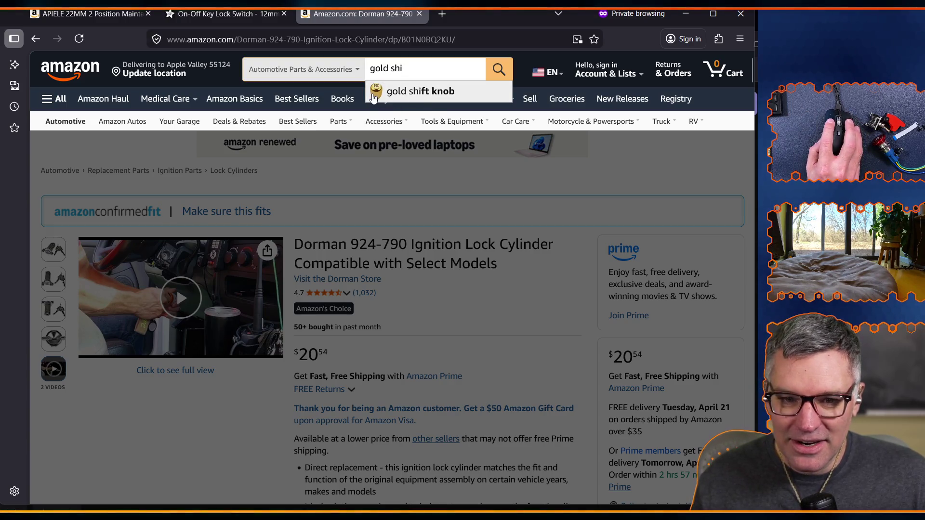
pyautogui.click(375, 94)
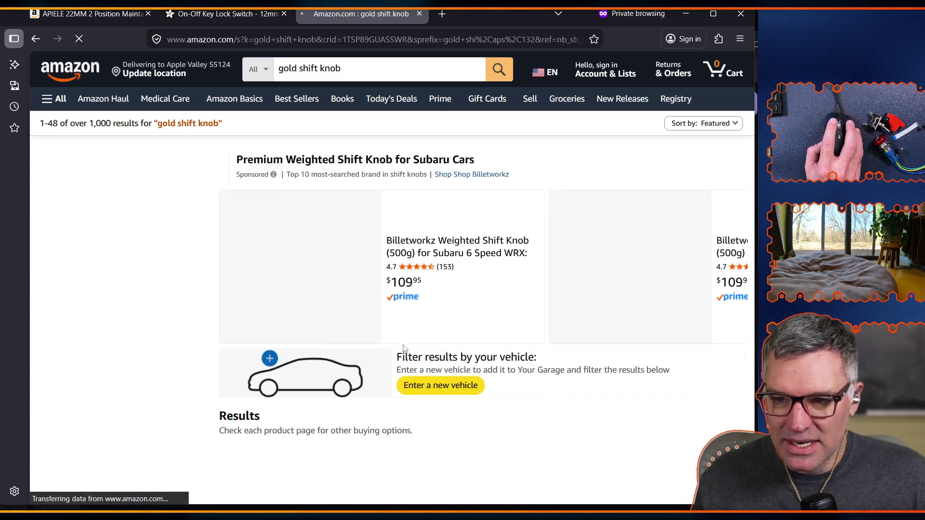
pyautogui.scroll(-3, 419, 289)
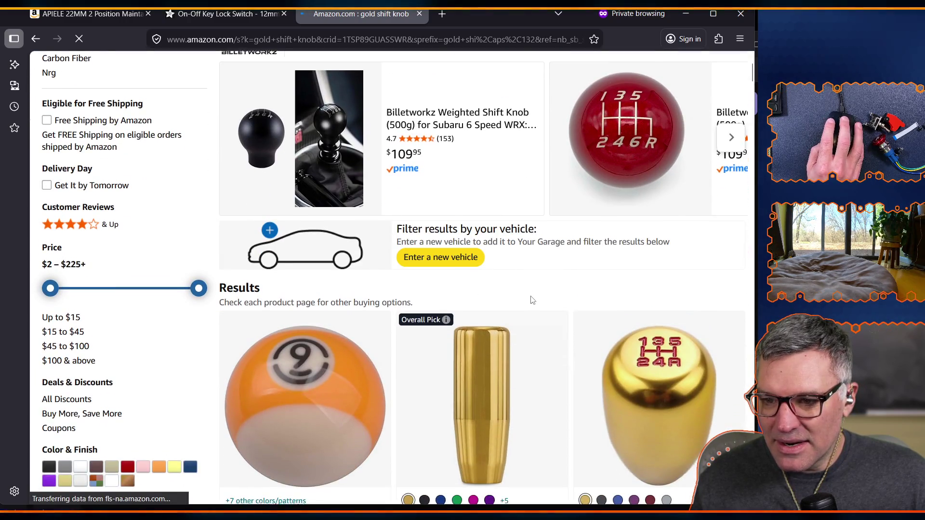
pyautogui.scroll(-4, 530, 300)
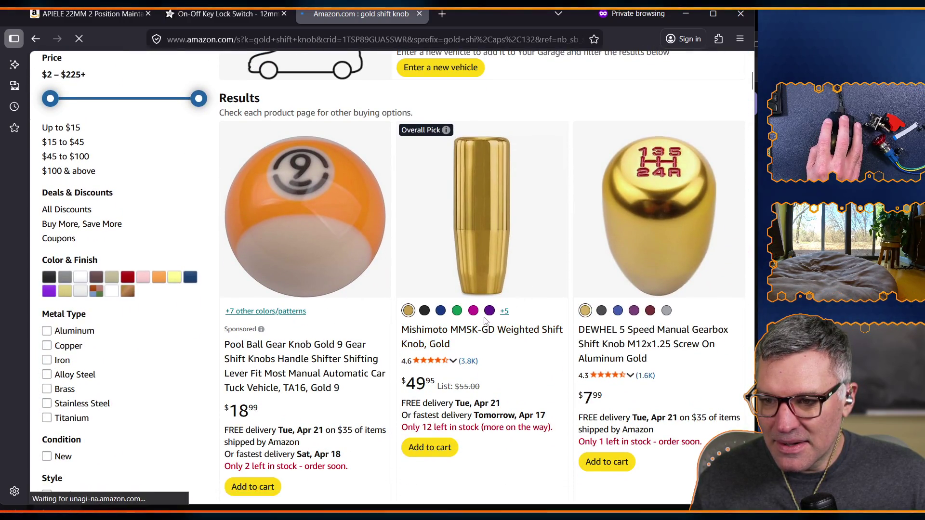
pyautogui.scroll(-4, 479, 227)
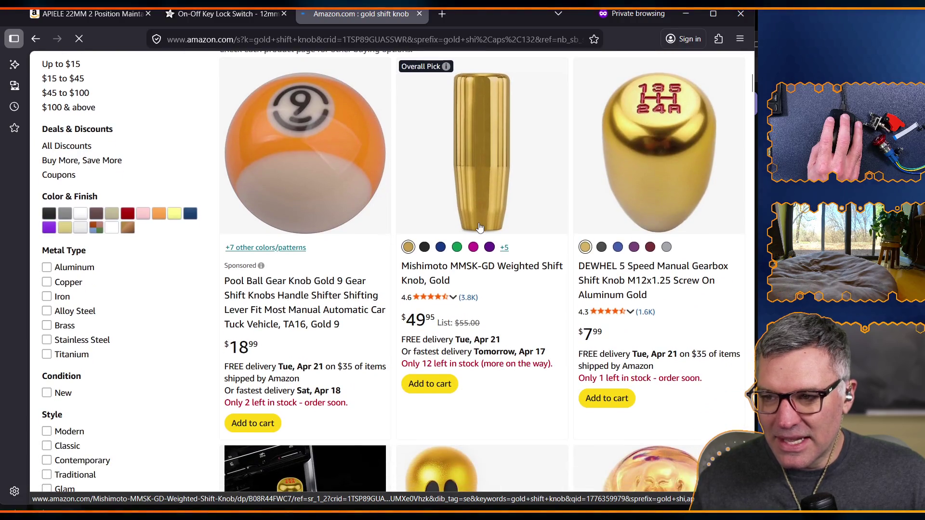
pyautogui.scroll(-2, 618, 191)
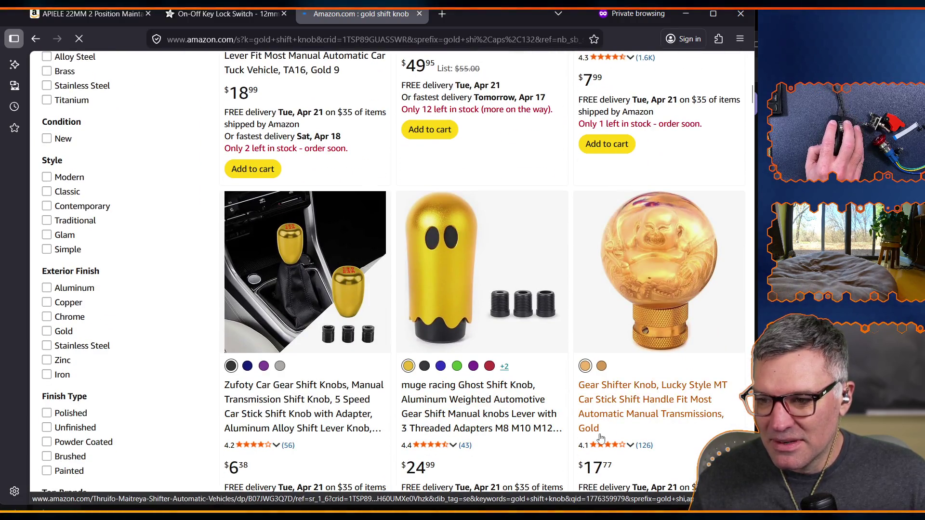
pyautogui.scroll(-1, 681, 287)
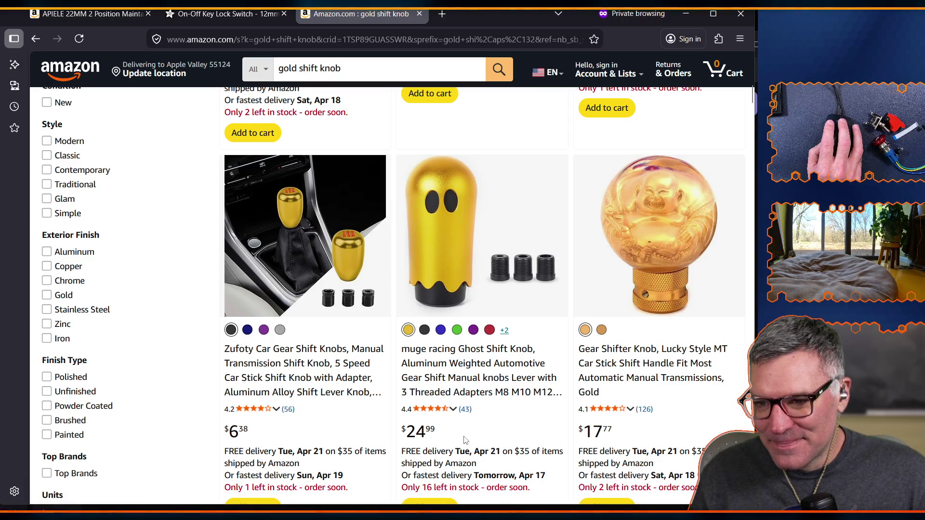
# - Scroll through the gold shift knob results and open the Arenbel ball shift knob listing
pyautogui.scroll(-5, 487, 394)
pyautogui.scroll(-3, 487, 394)
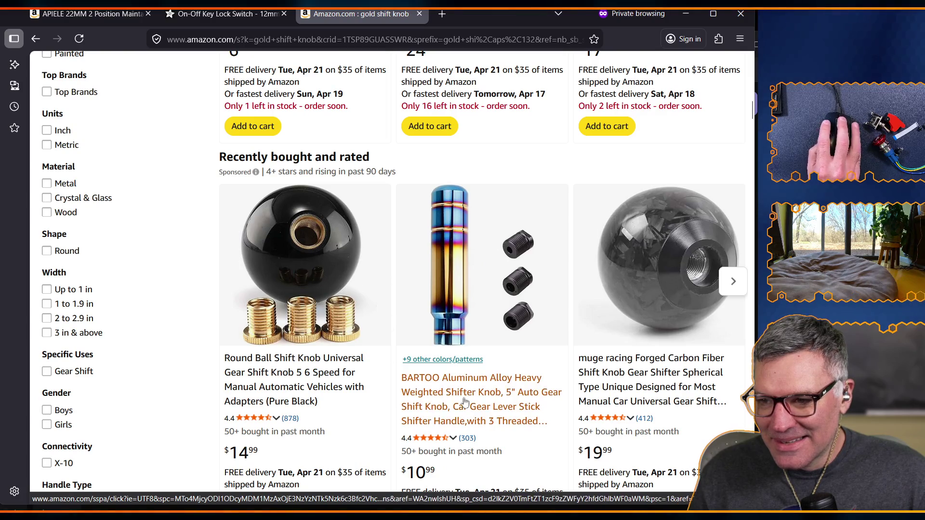
pyautogui.scroll(-12, 465, 409)
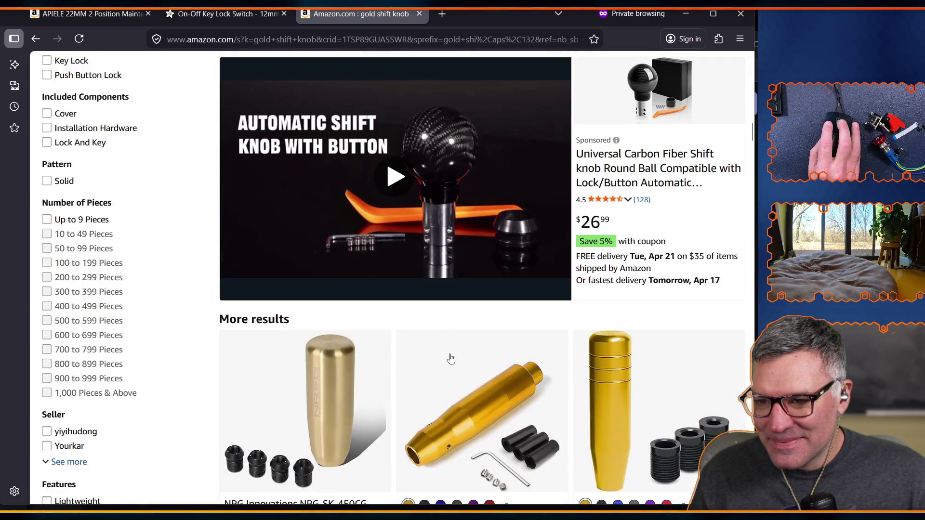
pyautogui.scroll(-11, 458, 356)
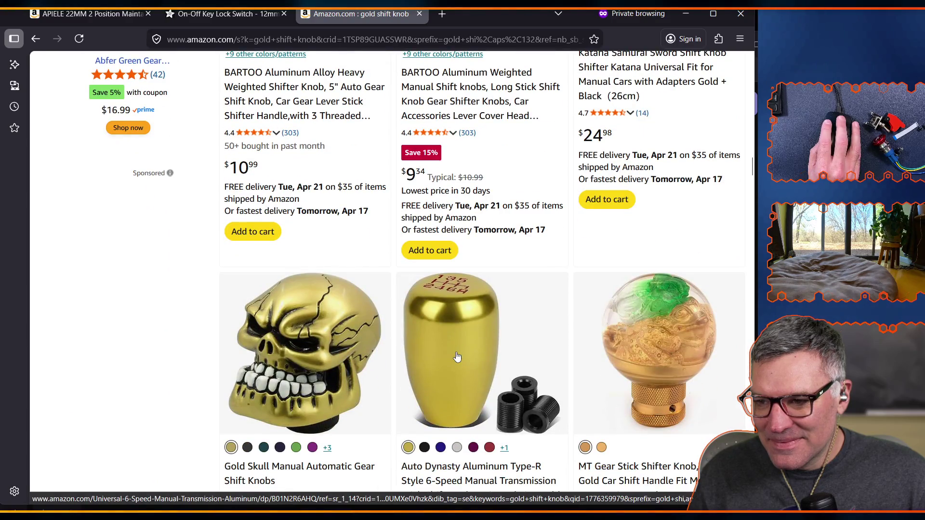
pyautogui.scroll(-3, 458, 356)
pyautogui.scroll(-5, 480, 268)
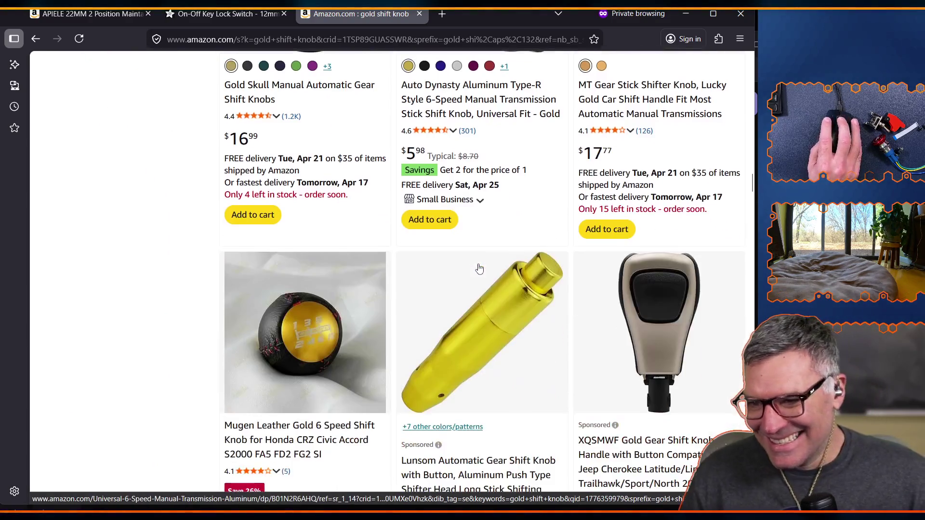
pyautogui.scroll(-4, 397, 305)
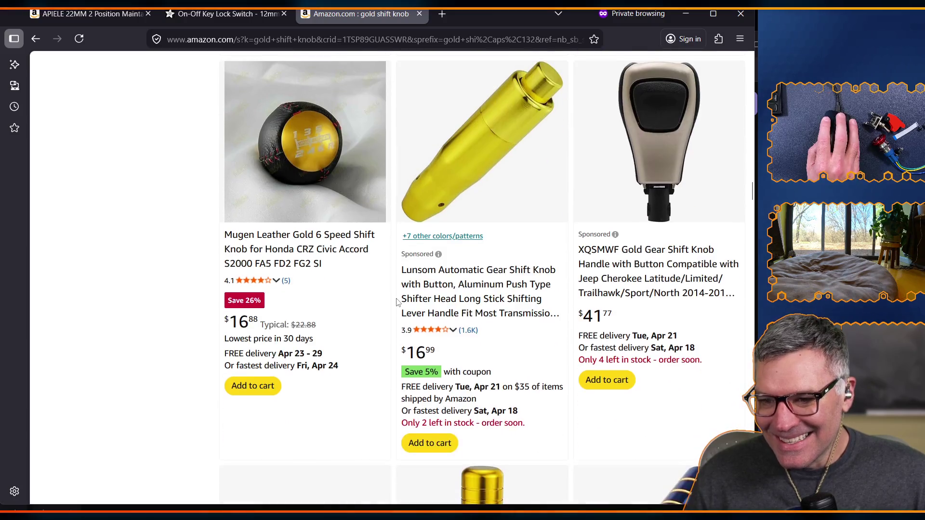
pyautogui.scroll(-11, 397, 303)
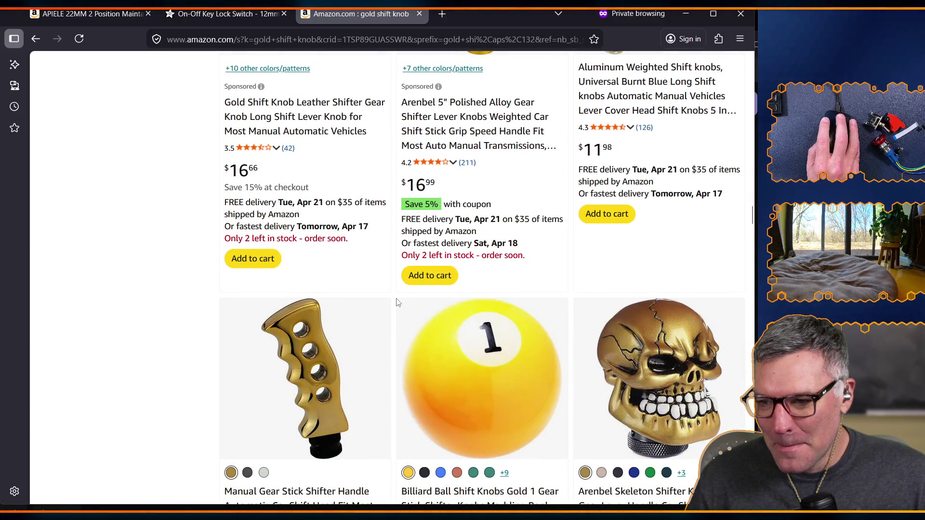
pyautogui.scroll(12, 398, 303)
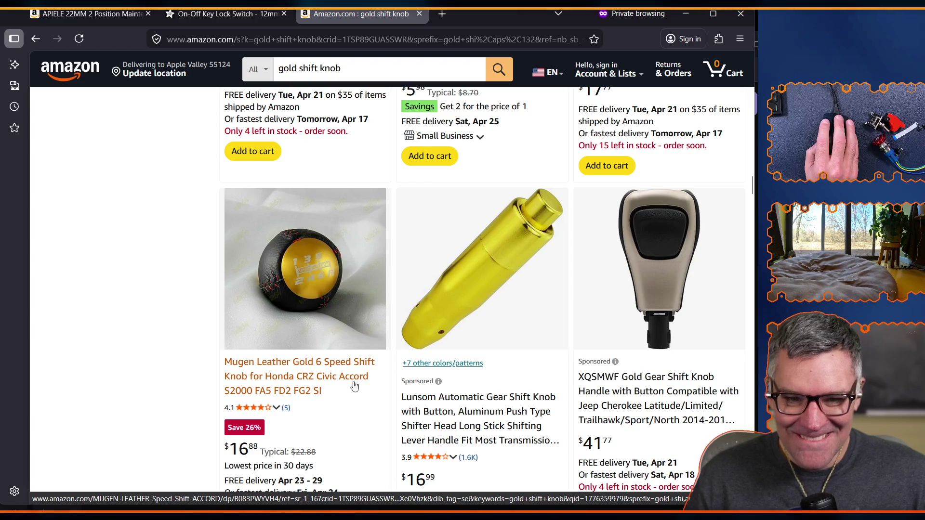
pyautogui.scroll(-5, 342, 377)
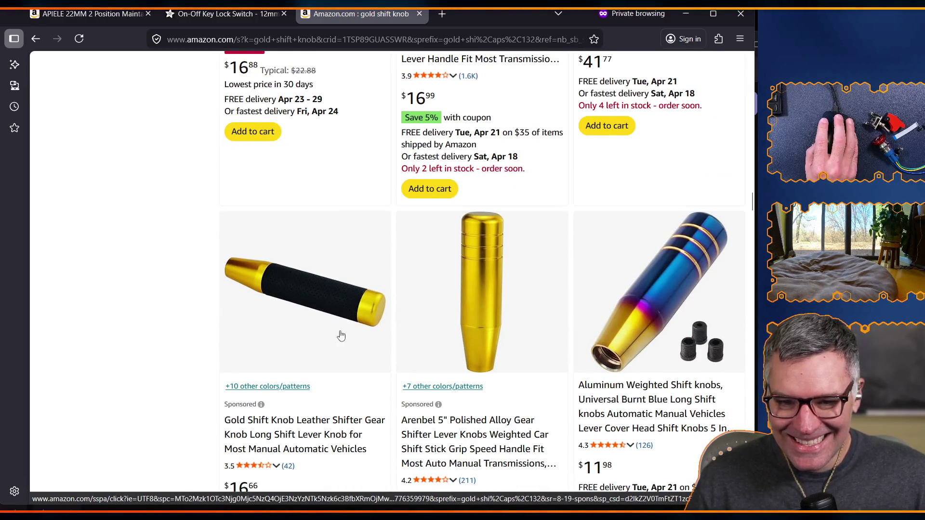
pyautogui.scroll(-15, 469, 343)
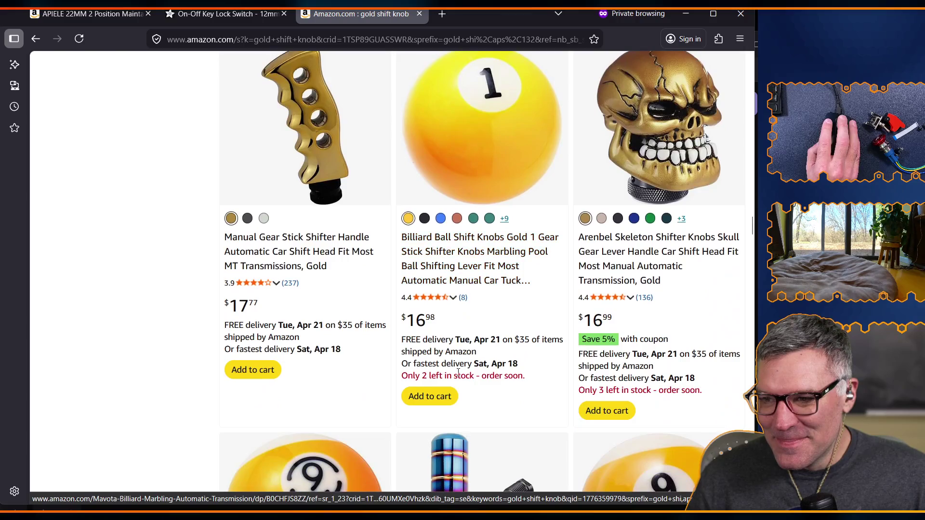
pyautogui.scroll(-15, 457, 375)
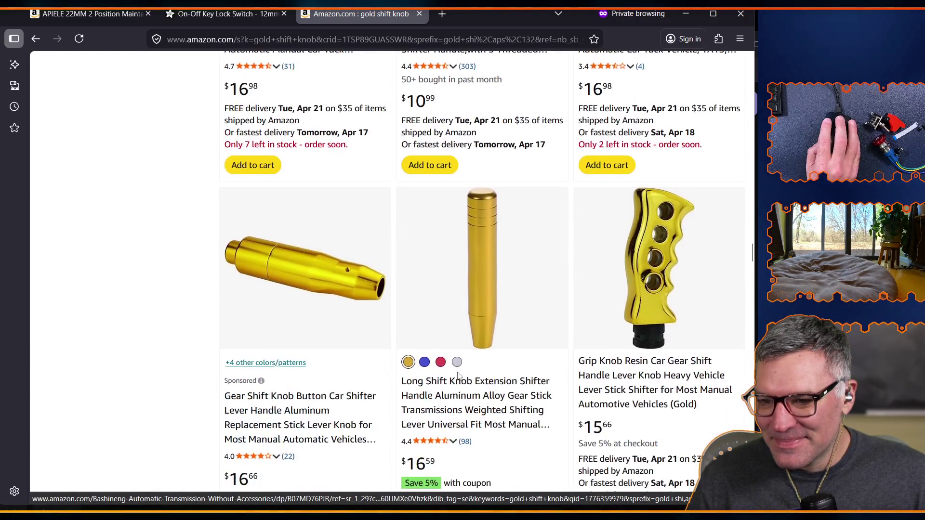
pyautogui.scroll(-20, 459, 376)
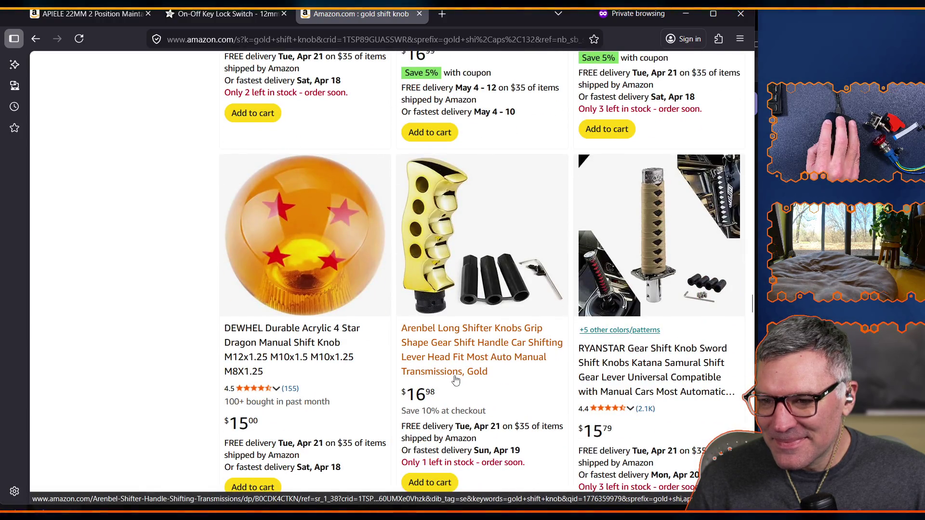
pyautogui.scroll(-5, 453, 378)
pyautogui.scroll(-15, 452, 381)
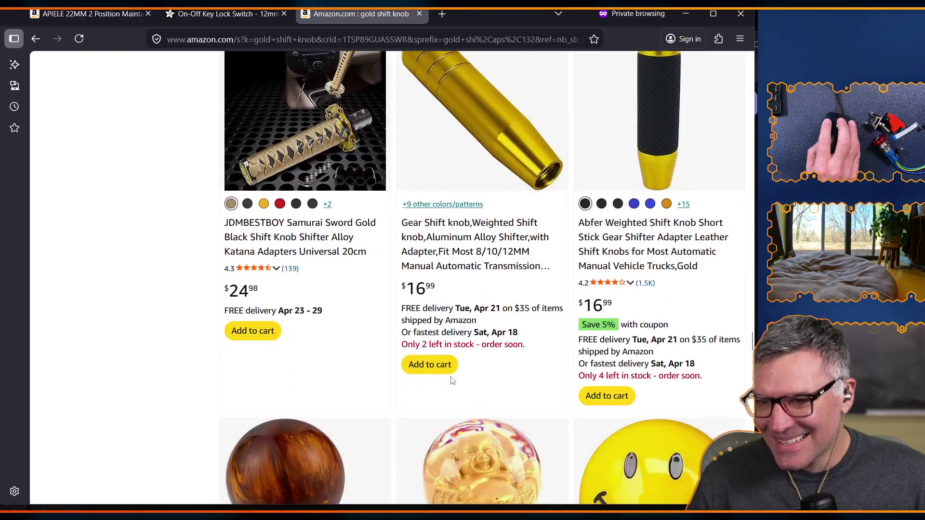
pyautogui.moveTo(426, 408)
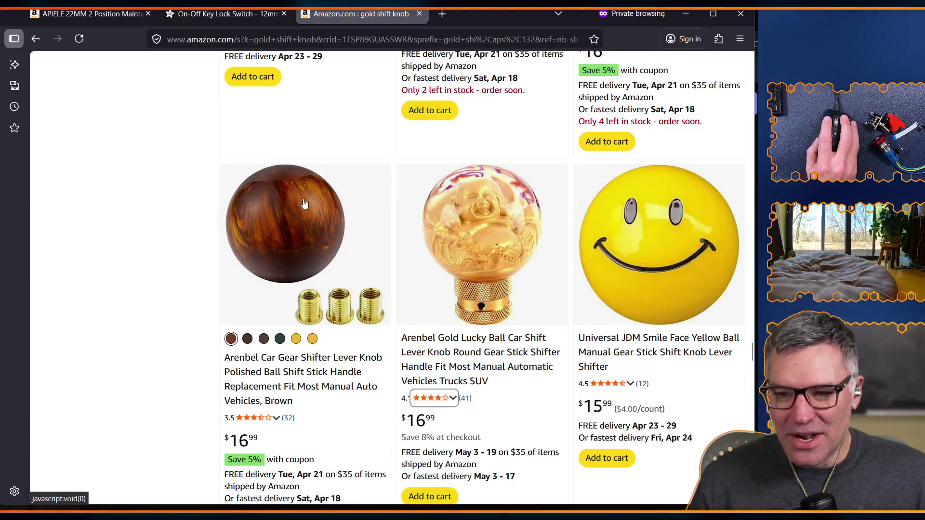
pyautogui.click(257, 211)
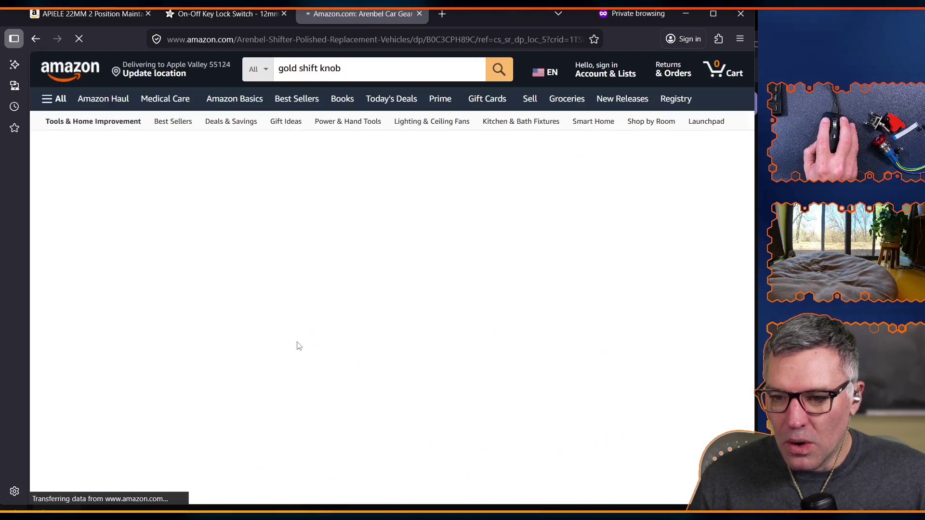
# - Choose the Brown colour of the Arenbel knob, priced $16.99
pyautogui.moveTo(276, 330)
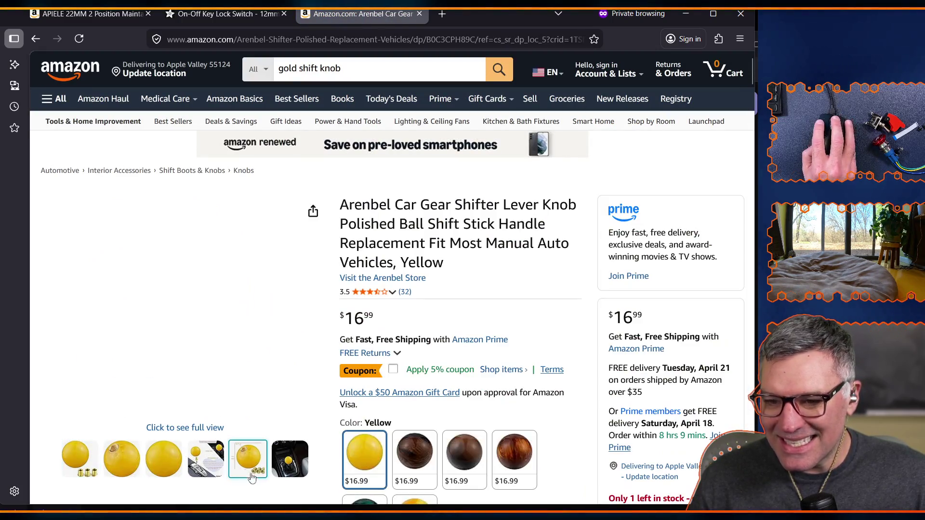
pyautogui.moveTo(247, 459)
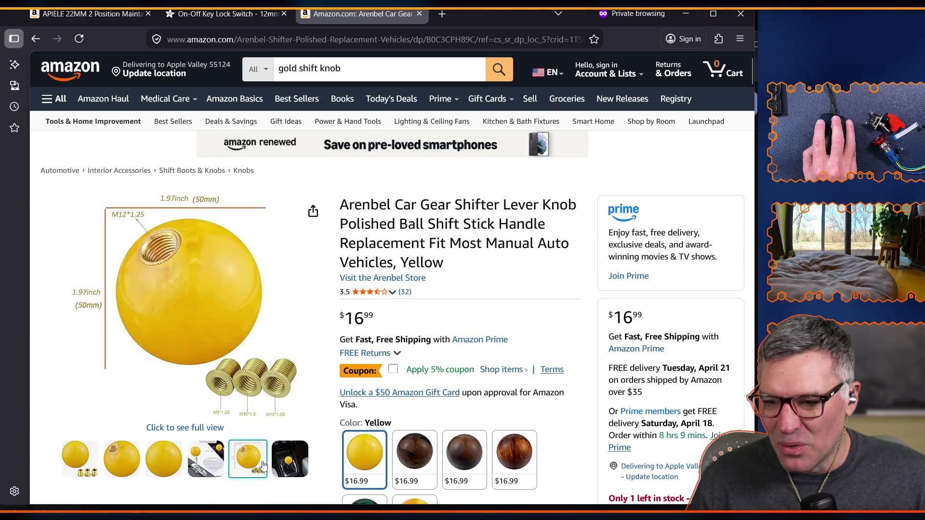
pyautogui.scroll(-3, 299, 428)
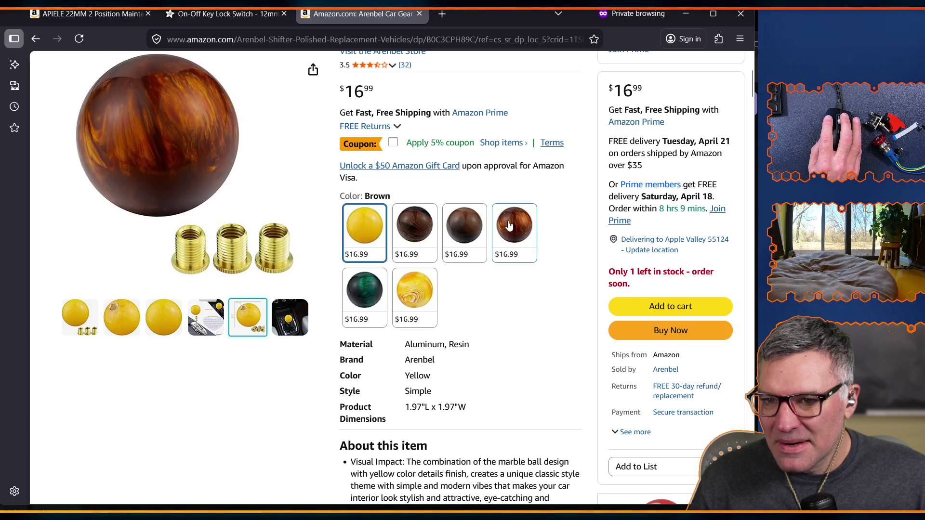
pyautogui.click(524, 233)
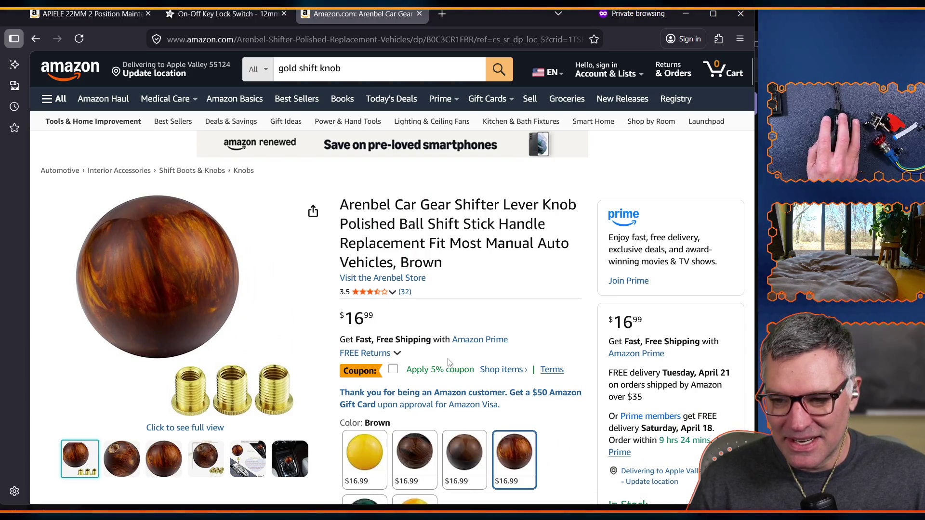
pyautogui.scroll(-3, 448, 364)
pyautogui.scroll(3, 461, 374)
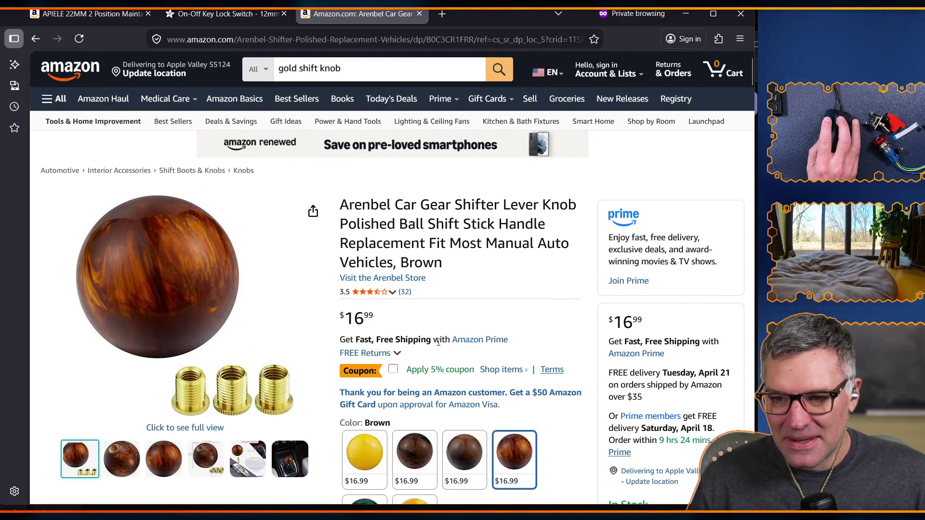
pyautogui.doubleClick(285, 69)
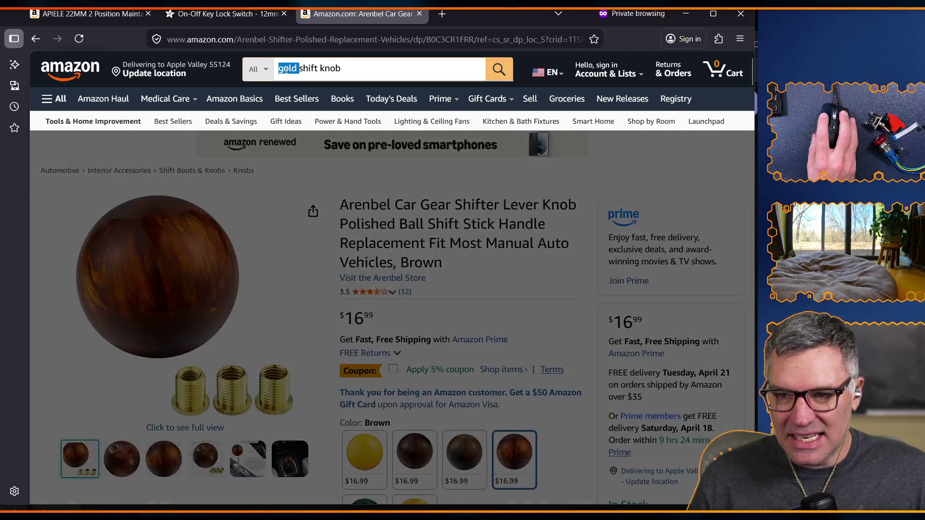
# - Replace the gold shift knob query with an Amazon search for 'chrome shift rod'
pyautogui.click(286, 69)
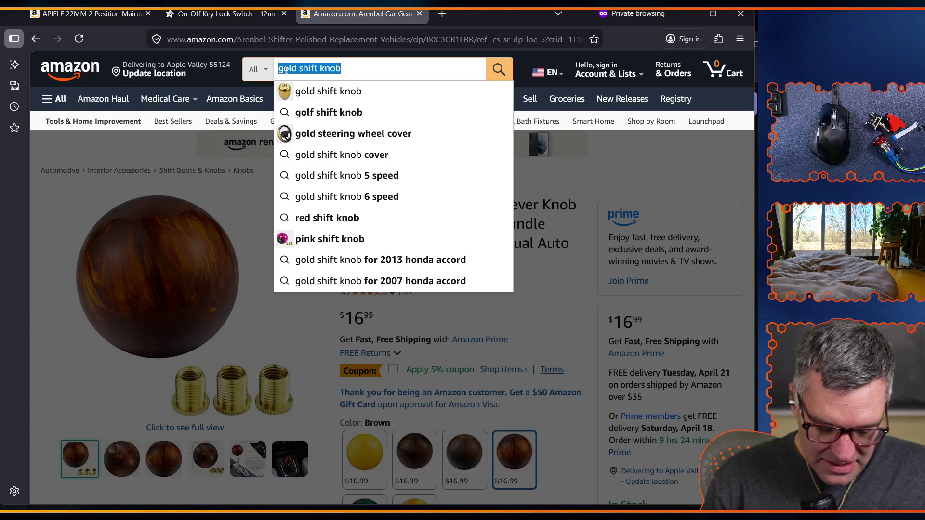
pyautogui.write('si')
pyautogui.press('BackSpace')
pyautogui.press('BackSpace')
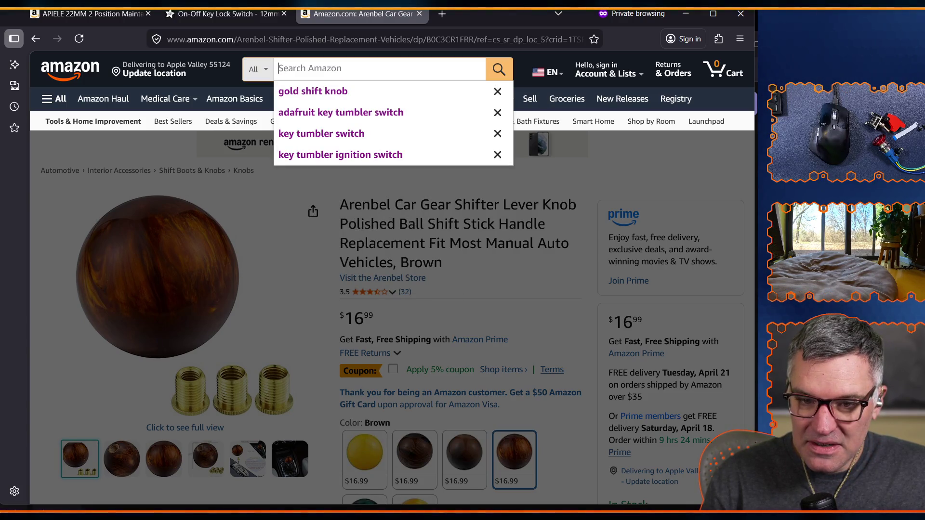
pyautogui.write('chrome shift ')
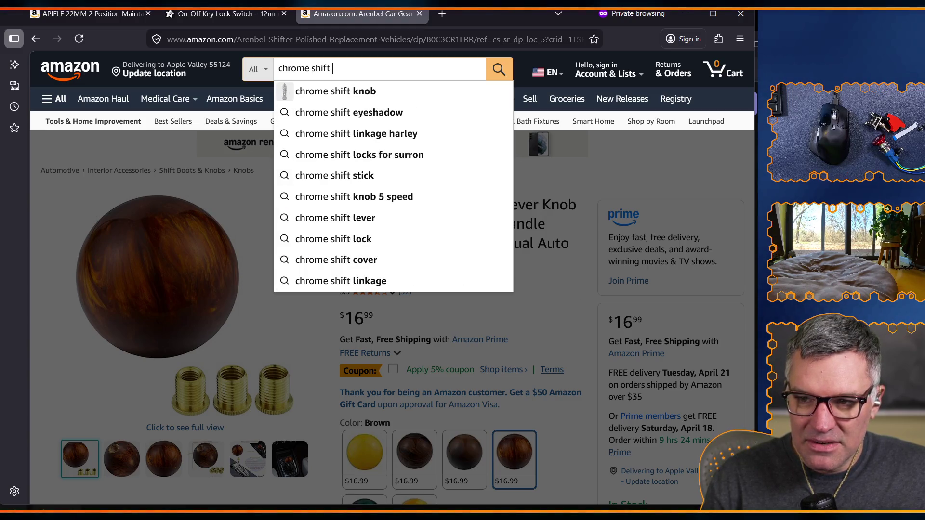
pyautogui.write('rod')
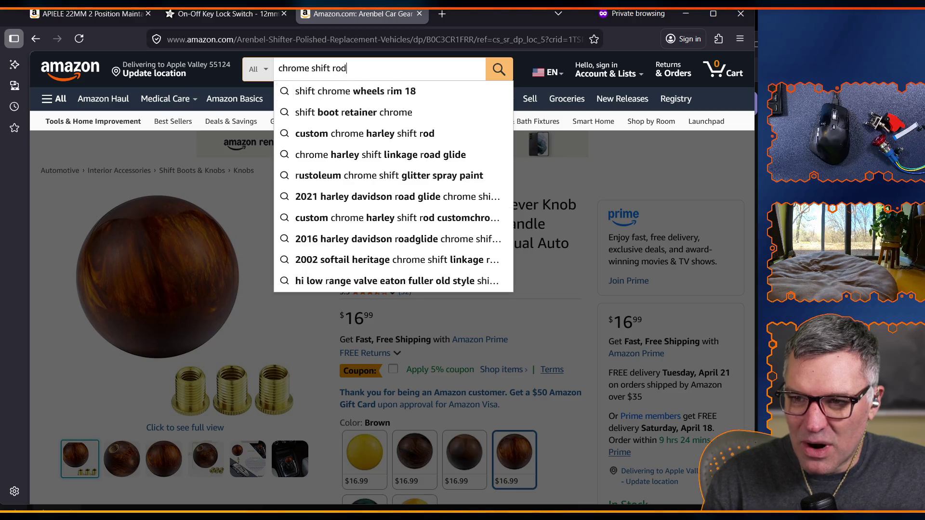
pyautogui.press('Return')
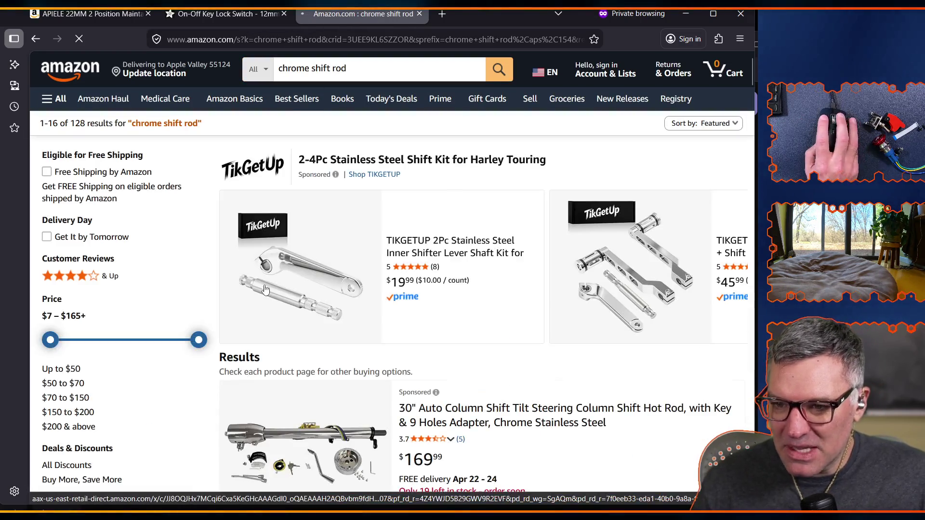
# - Browse the chrome shift rod results, including $16.99 Harley Davidson linkage rods
pyautogui.scroll(-6, 366, 361)
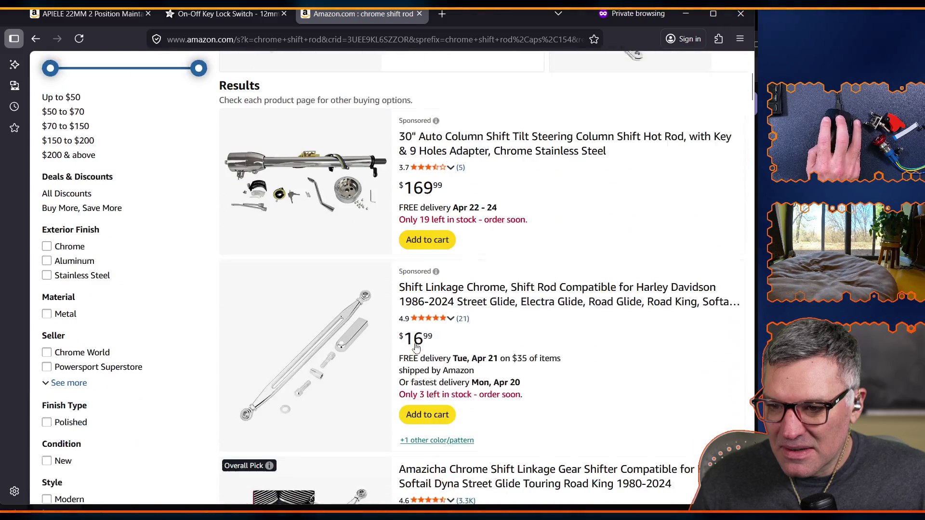
pyautogui.scroll(-10, 414, 351)
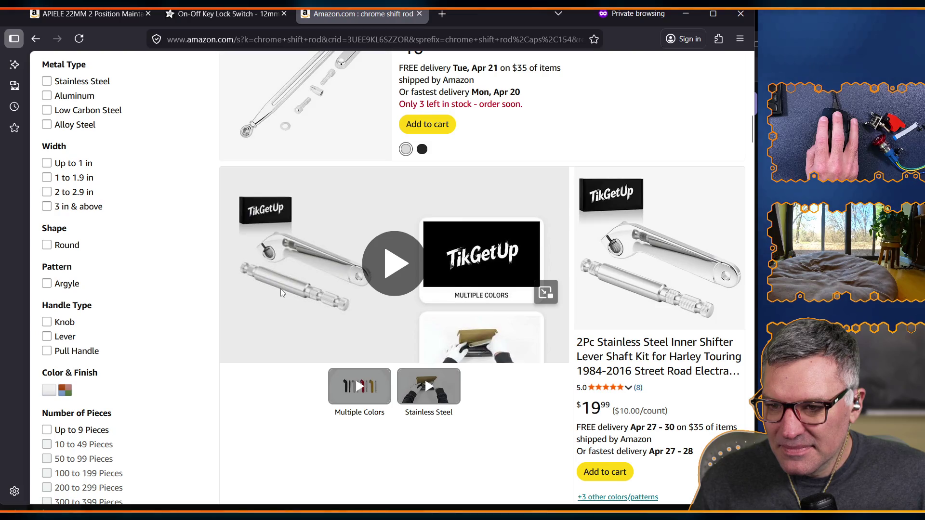
pyautogui.scroll(-9, 286, 352)
pyautogui.scroll(-10, 286, 353)
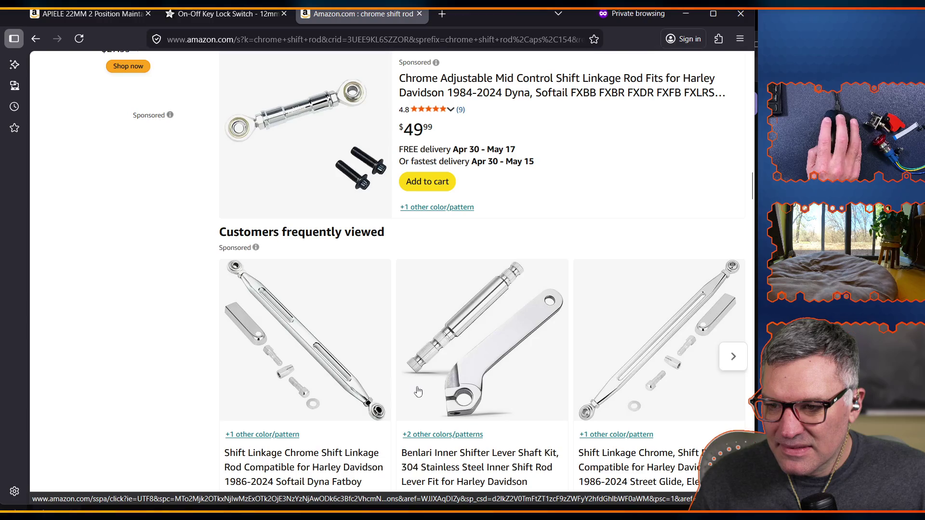
pyautogui.scroll(-20, 418, 391)
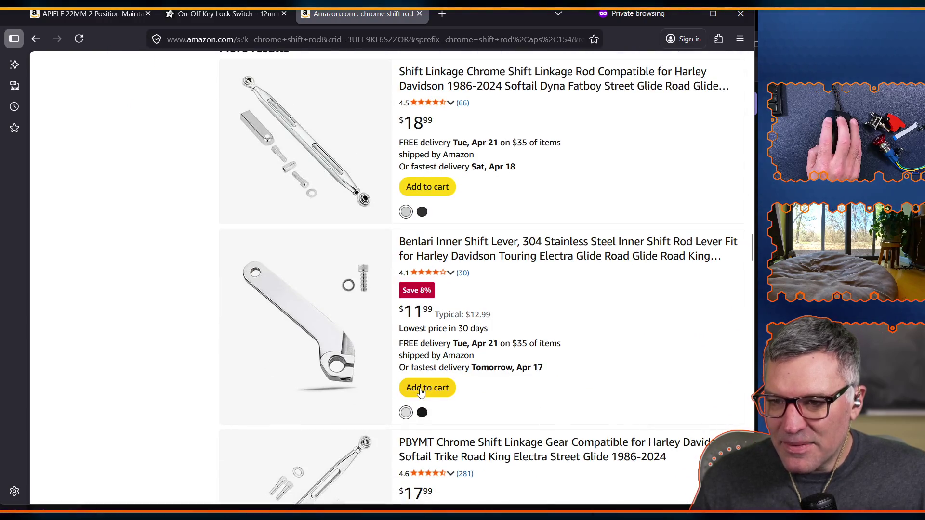
pyautogui.scroll(20, 420, 392)
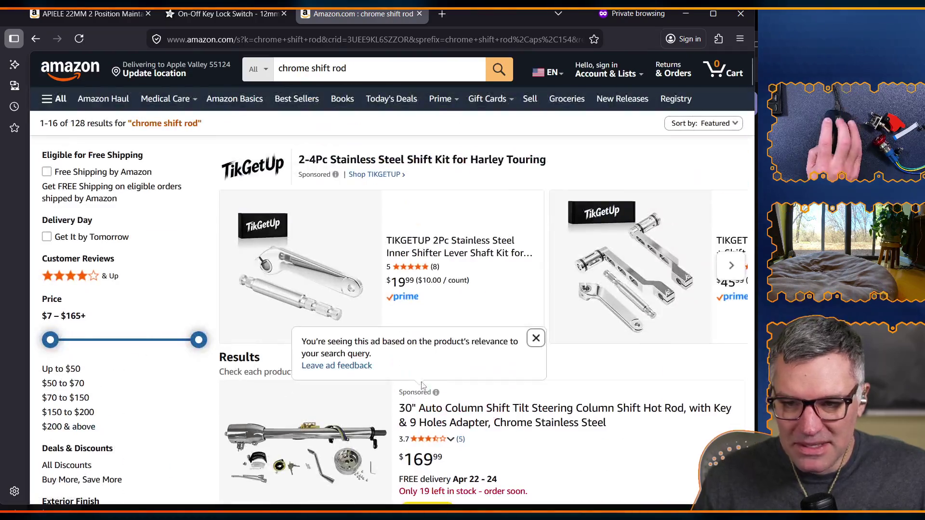
pyautogui.click(297, 59)
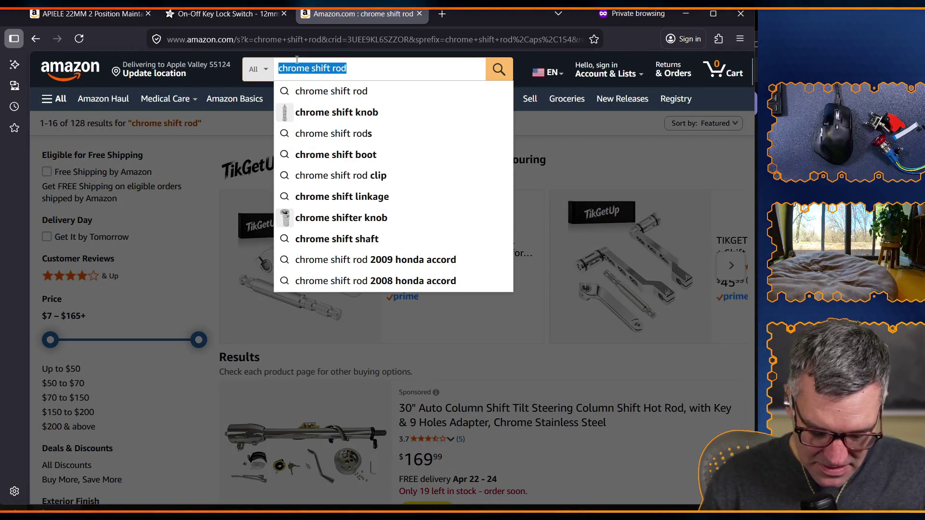
# - Search '12" chrome rod' and browse results like the $14.99 2-pack of 12-inch 1/2" stainless rods
pyautogui.write('12" chrome rod')
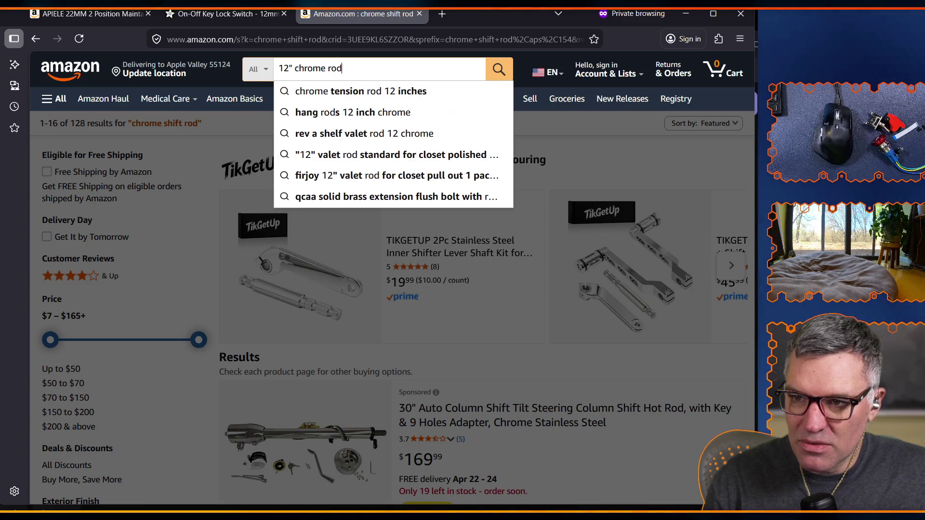
pyautogui.press('Return')
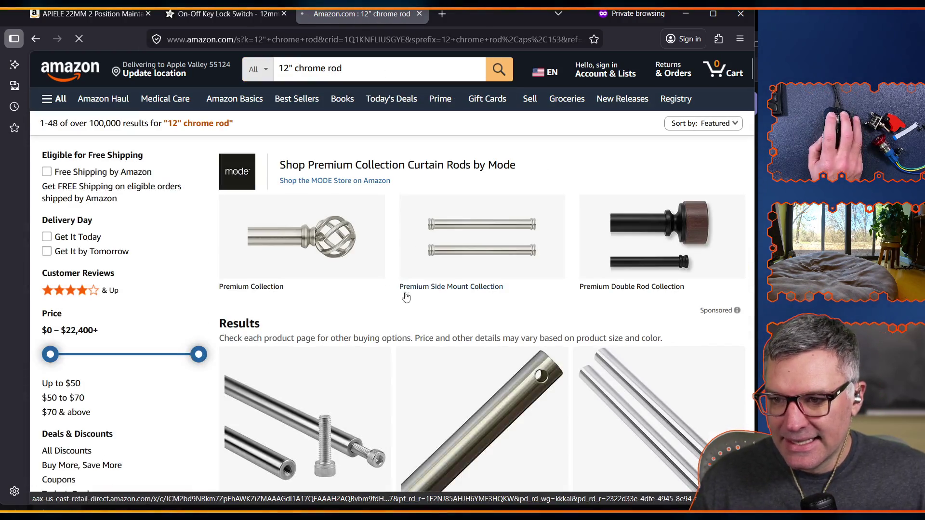
pyautogui.scroll(-3, 265, 328)
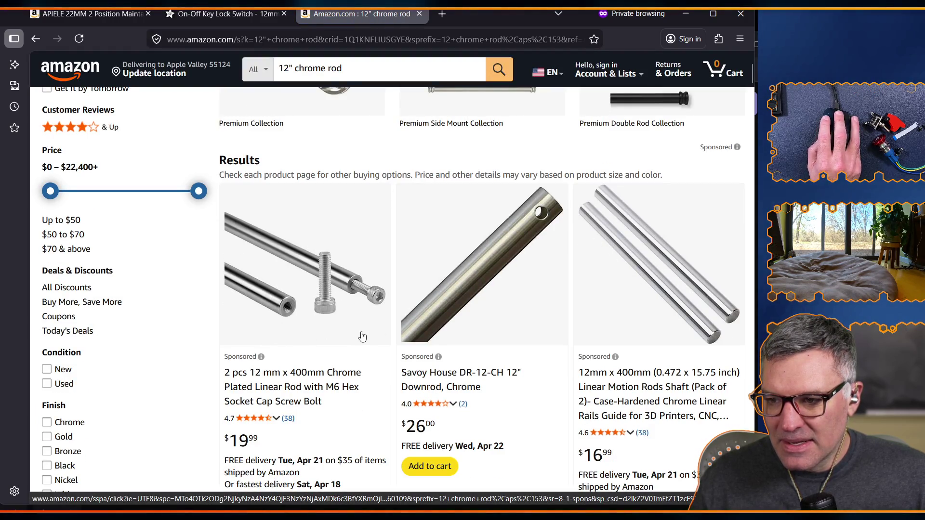
pyautogui.scroll(-8, 251, 309)
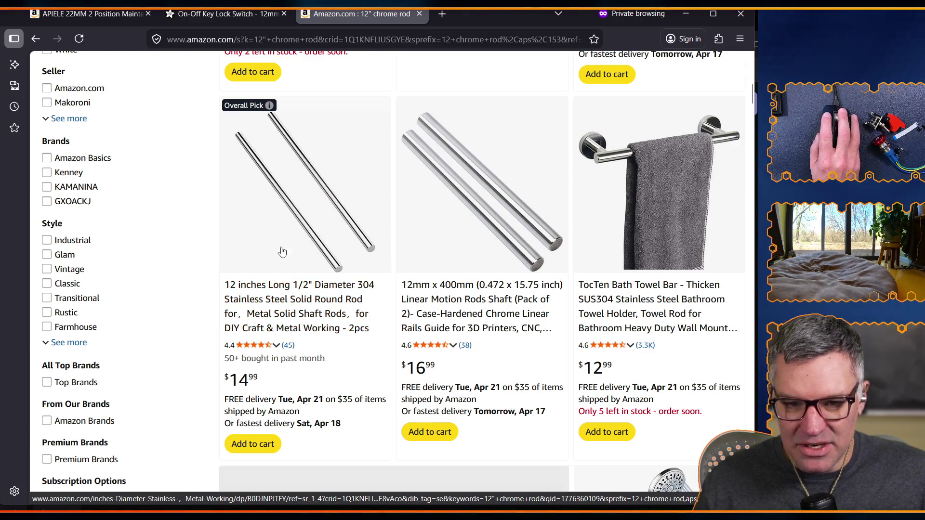
pyautogui.scroll(-5, 299, 311)
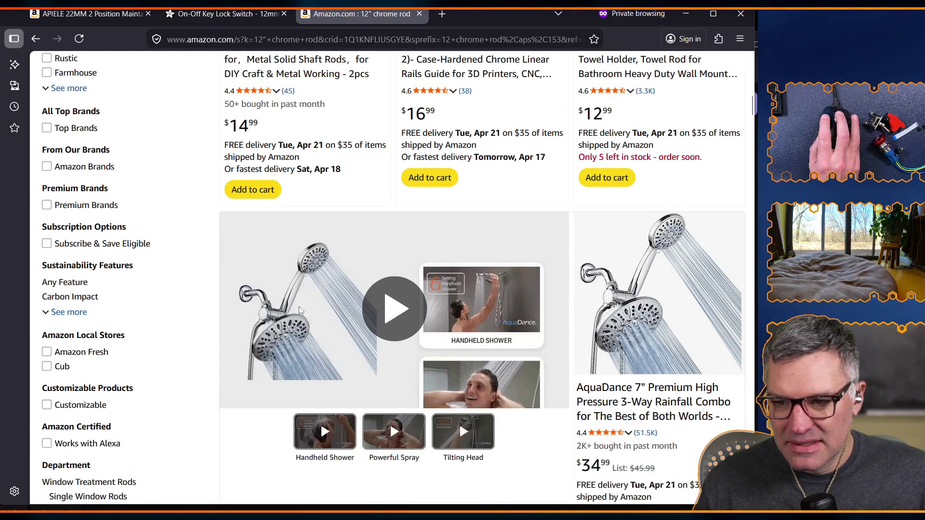
pyautogui.scroll(8, 298, 308)
# - Open the MOKOVI 12-inch 1/2" stainless steel rod 2-pack listing ($14.99) and view its photos
pyautogui.click(307, 433)
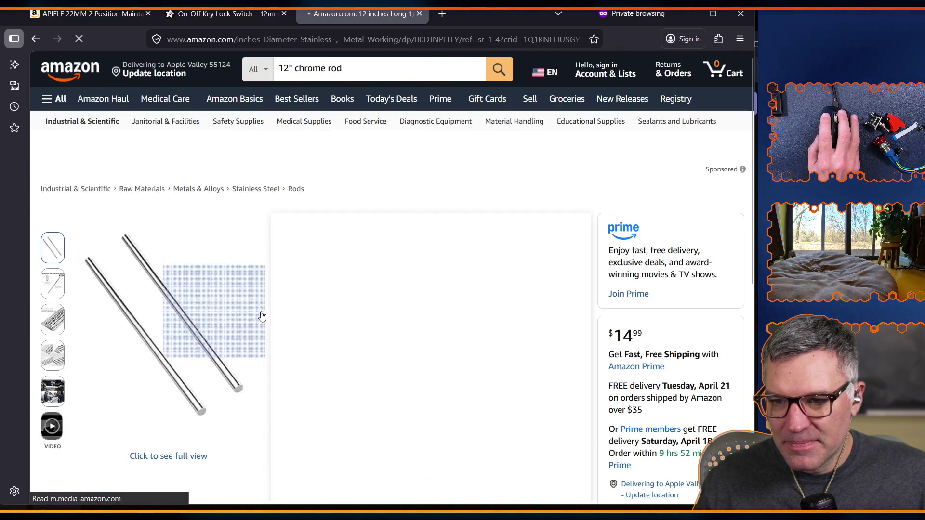
pyautogui.moveTo(53, 287)
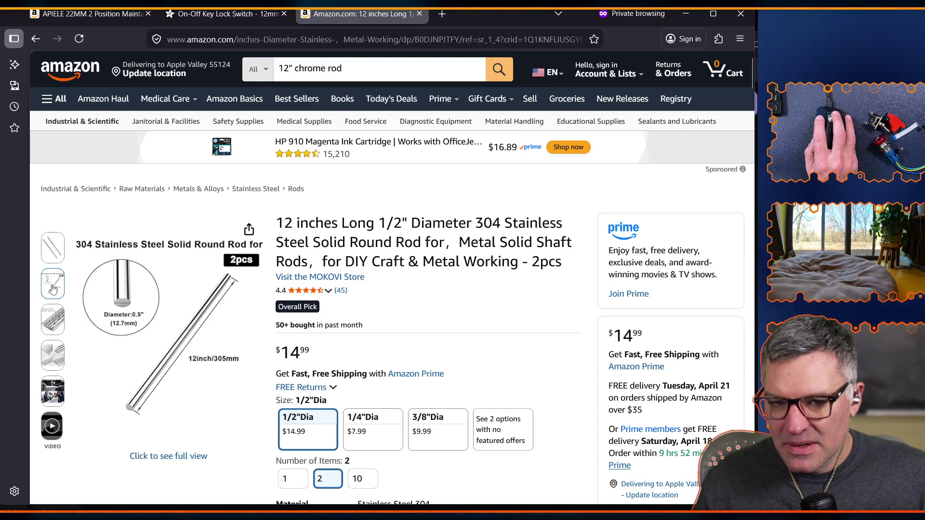
pyautogui.moveTo(202, 328)
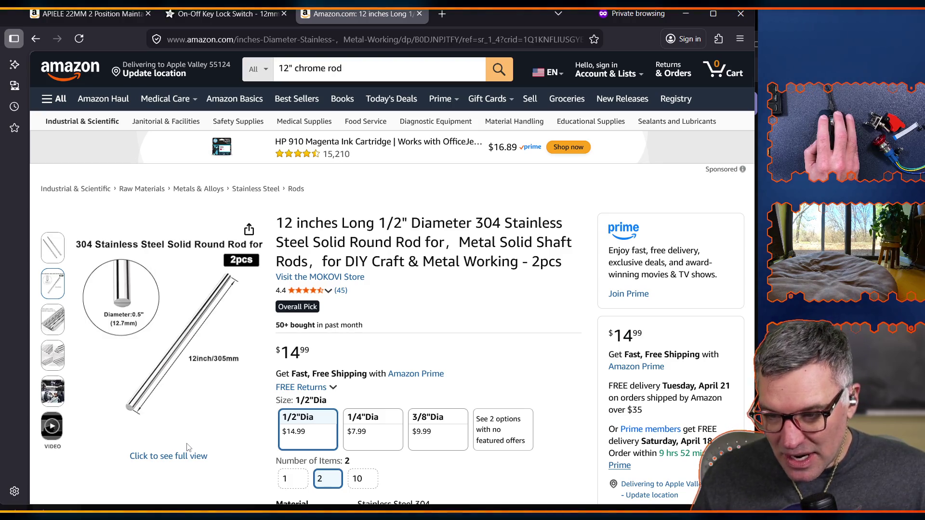
pyautogui.scroll(-3, 187, 447)
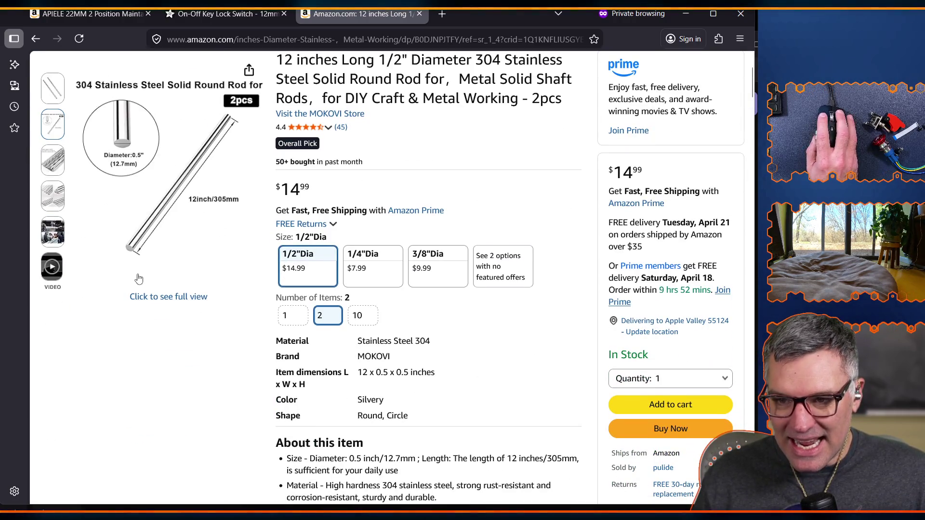
pyautogui.moveTo(134, 247)
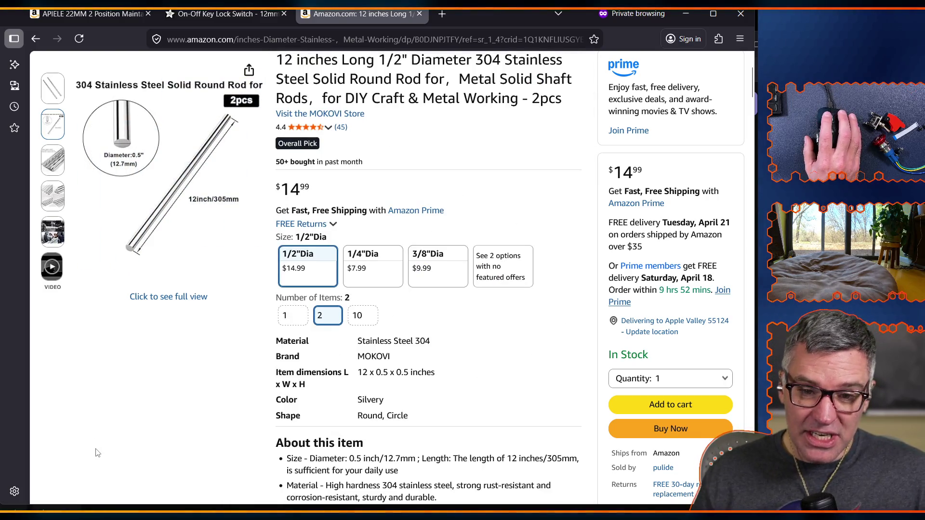
pyautogui.scroll(3, 102, 446)
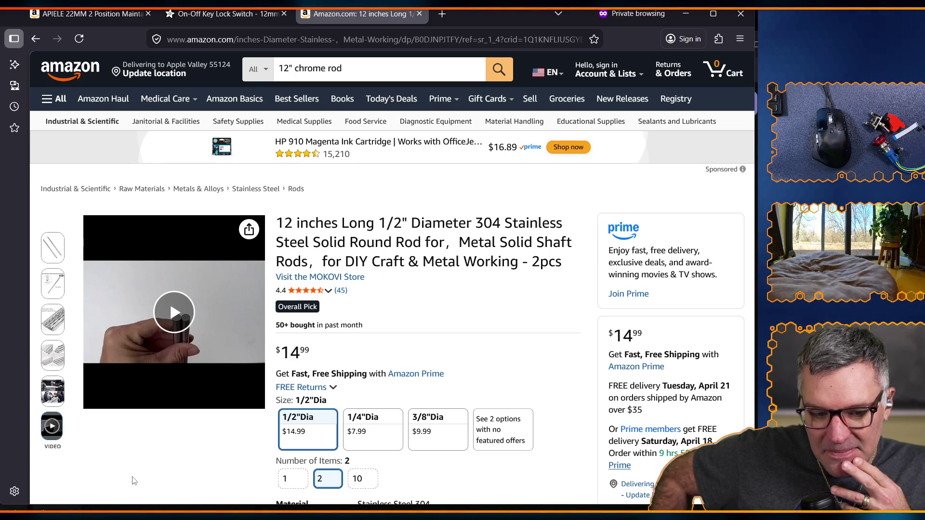
# - Check the parts list in the Excalidraw plan, then return to Amazon's search box
pyautogui.moveTo(53, 355)
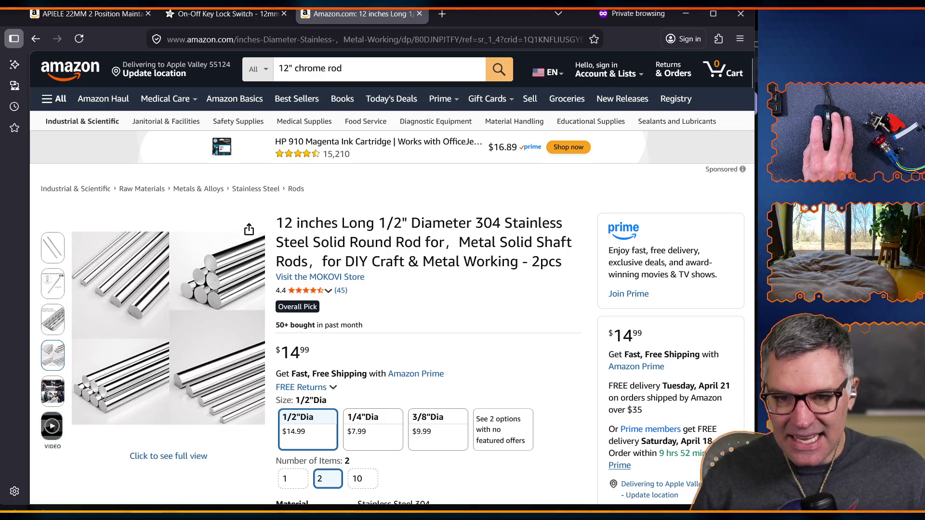
pyautogui.hotkey('alt', 'Tab')
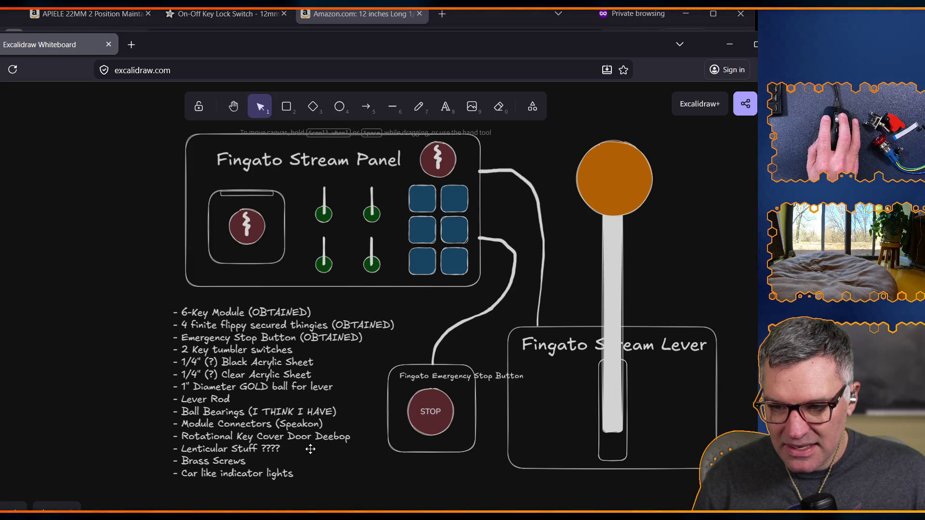
pyautogui.hotkey('alt', 'Tab')
pyautogui.click(327, 69)
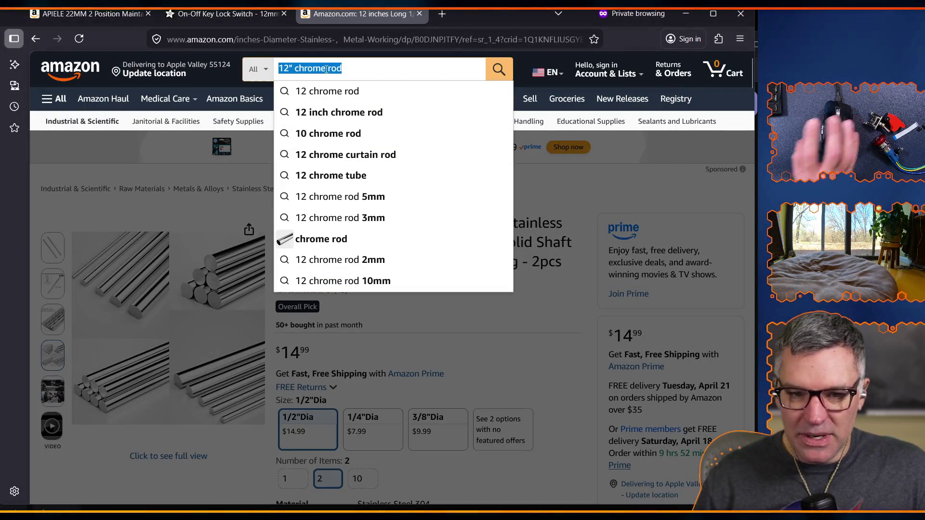
# - Search Amazon for 'key tumbler cover' after trying 'emergency key cover'
pyautogui.write('key')
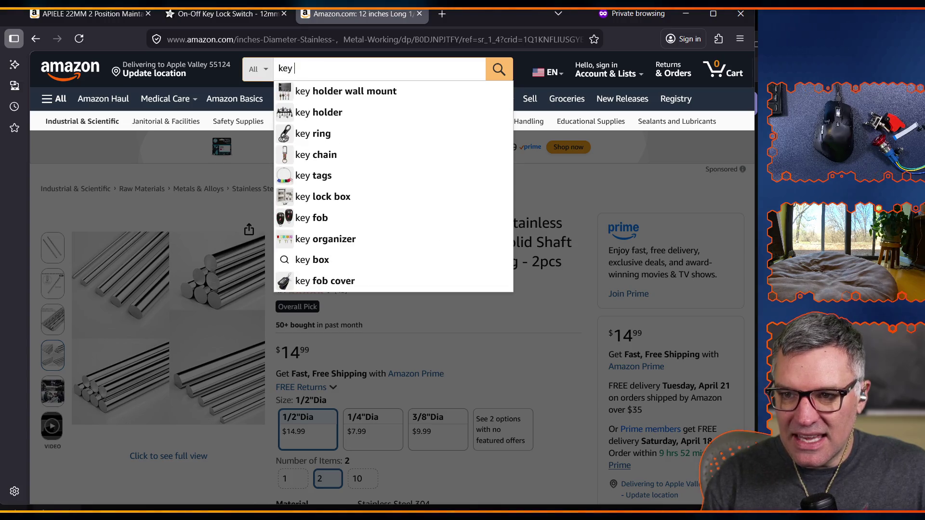
pyautogui.press('BackSpace')
pyautogui.press('BackSpace')
pyautogui.press('BackSpace')
pyautogui.write('mer')
pyautogui.press('BackSpace')
pyautogui.press('BackSpace')
pyautogui.press('BackSpace')
pyautogui.write('emer')
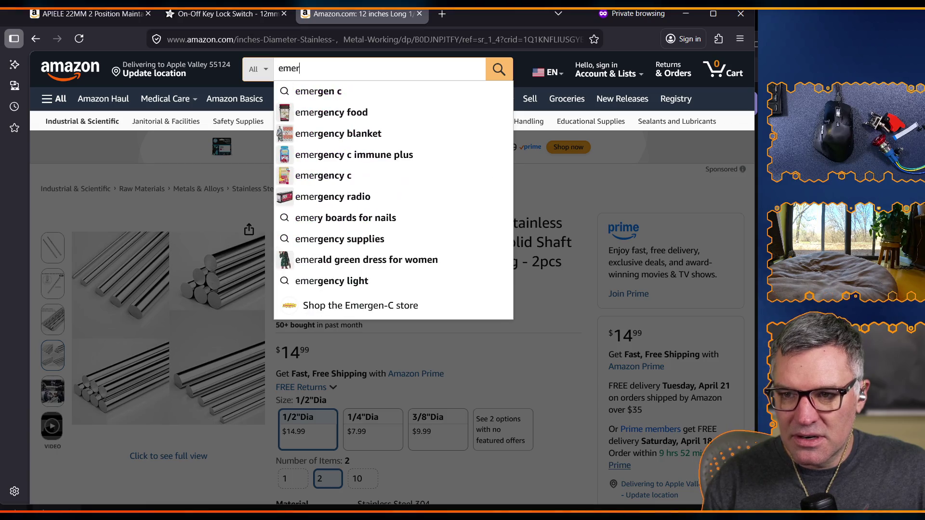
pyautogui.write('gency key cover')
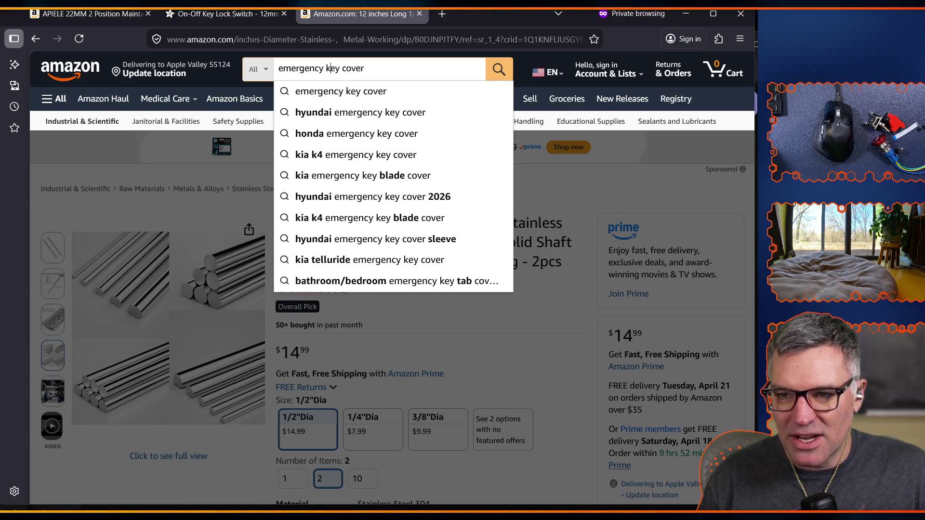
pyautogui.hotkey('ctrl', 'BackSpace')
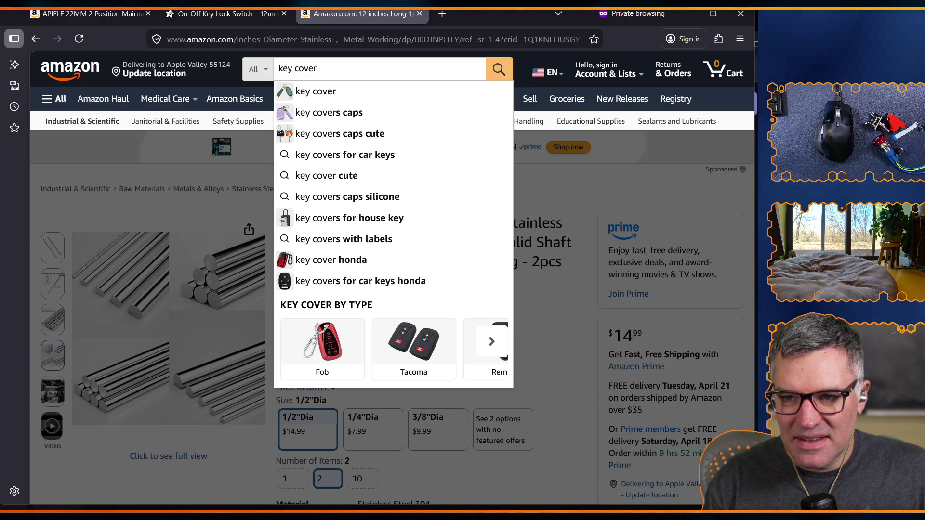
pyautogui.write('tumbler')
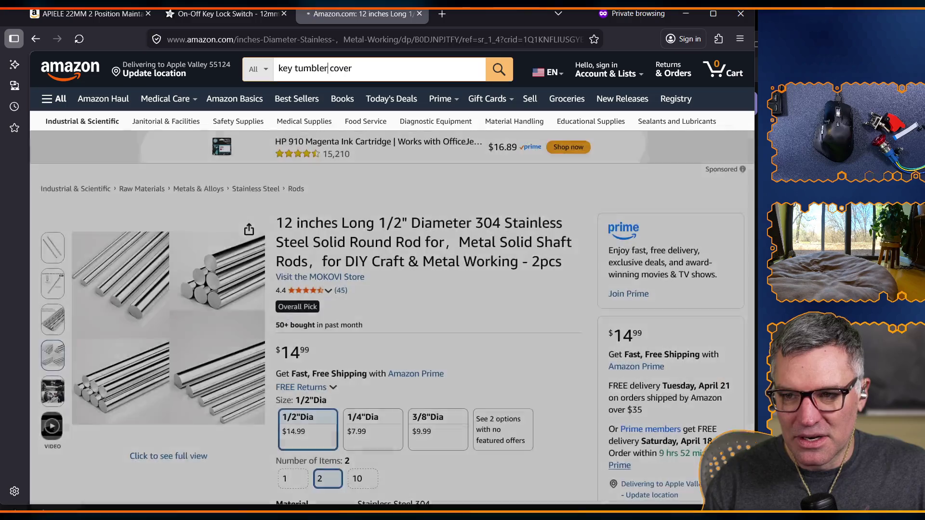
pyautogui.press('Return')
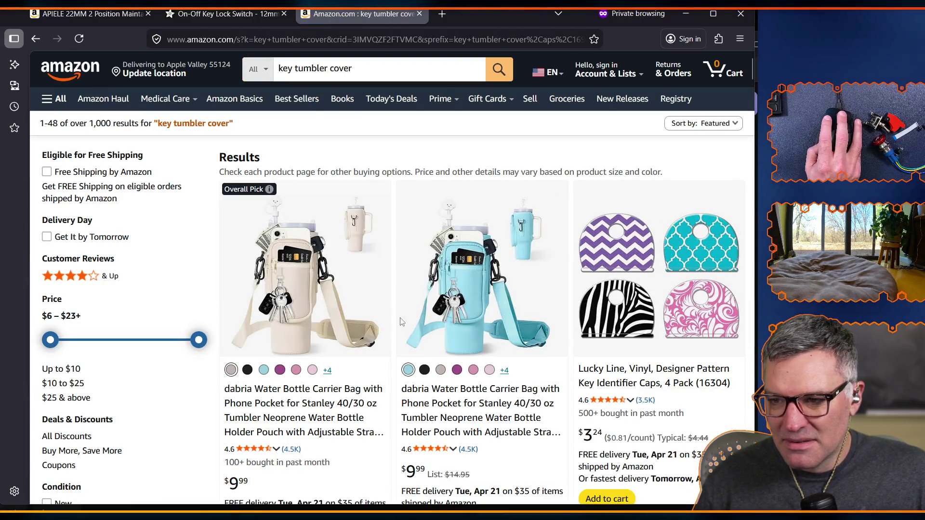
# - Browse the key tumbler cover results, including $9.99 dabria tumbler bags and Lucky Line key caps
pyautogui.scroll(-3, 391, 338)
pyautogui.scroll(-5, 391, 339)
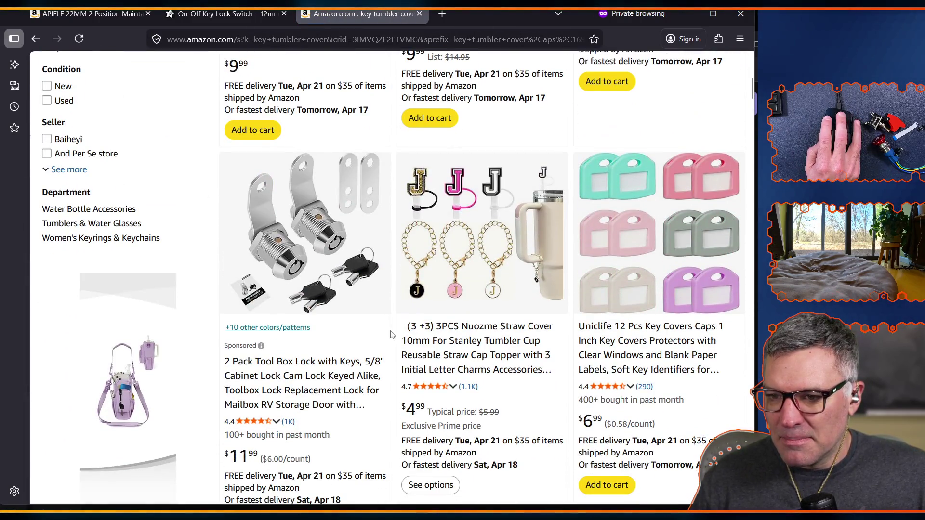
pyautogui.scroll(-15, 391, 334)
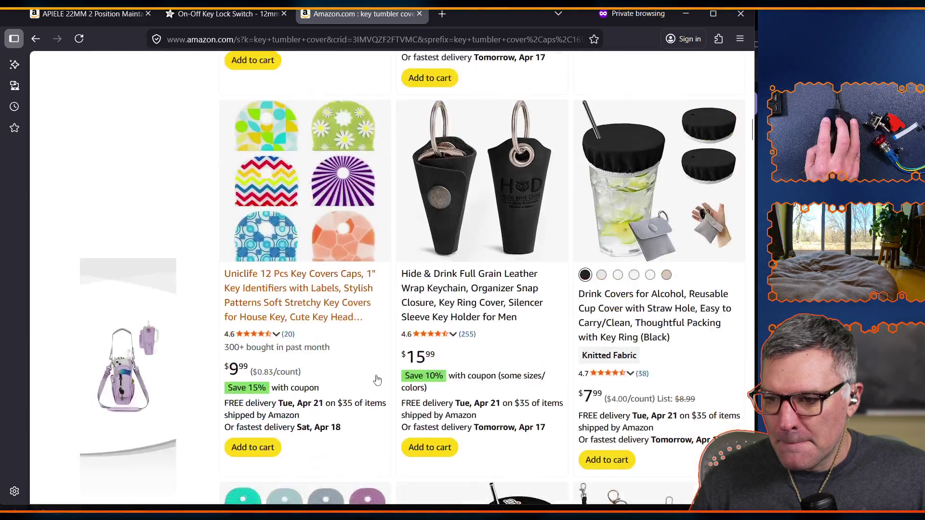
pyautogui.scroll(-20, 378, 380)
pyautogui.scroll(-15, 379, 371)
pyautogui.scroll(20, 386, 281)
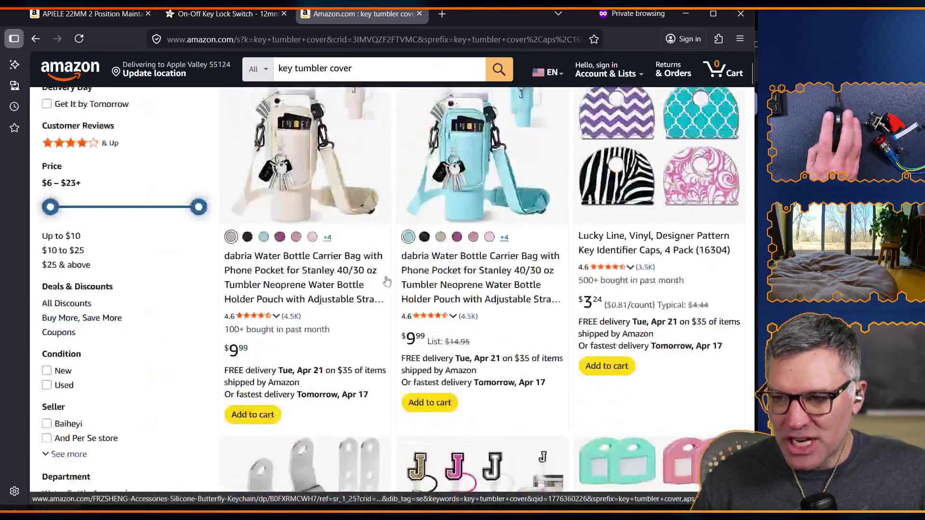
pyautogui.scroll(3, 386, 280)
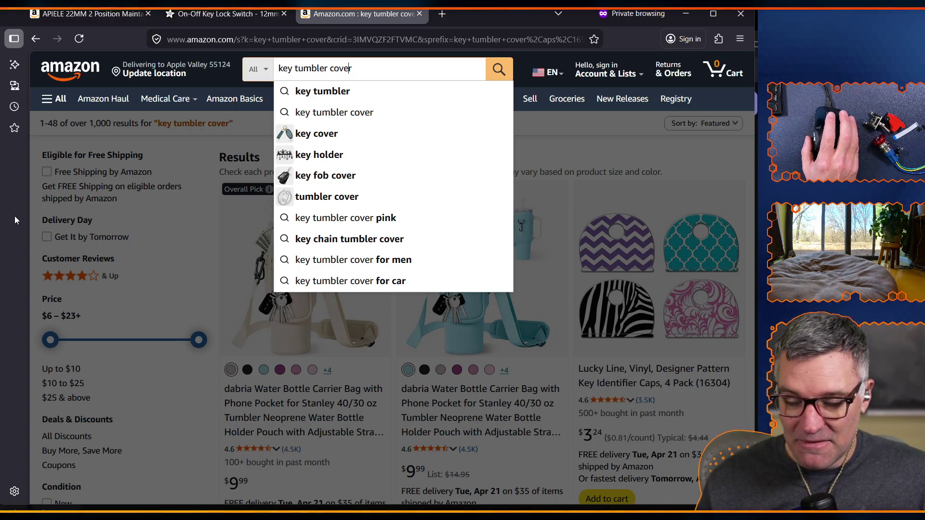
pyautogui.click(521, 70)
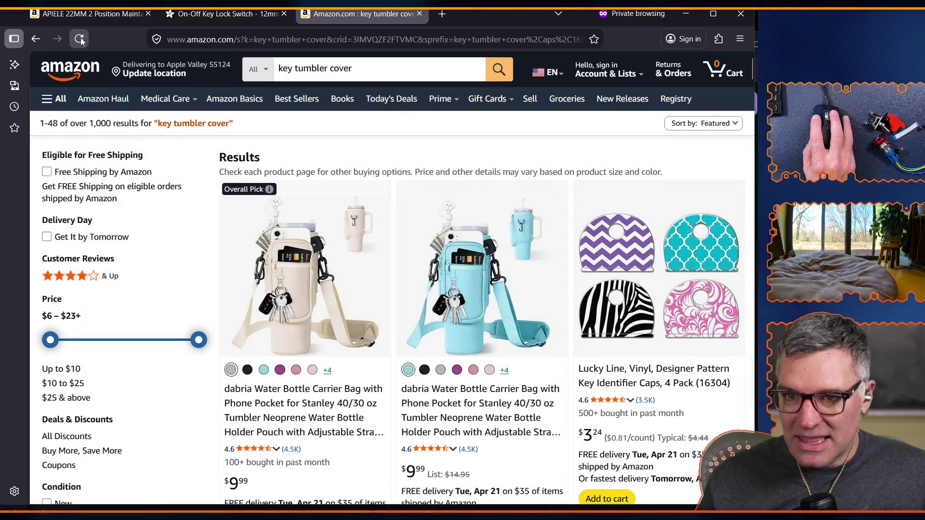
# - Return to the chrome rod page, check the Excalidraw parts list, and search 'speakon connector'
pyautogui.click(30, 42)
pyautogui.click(371, 65)
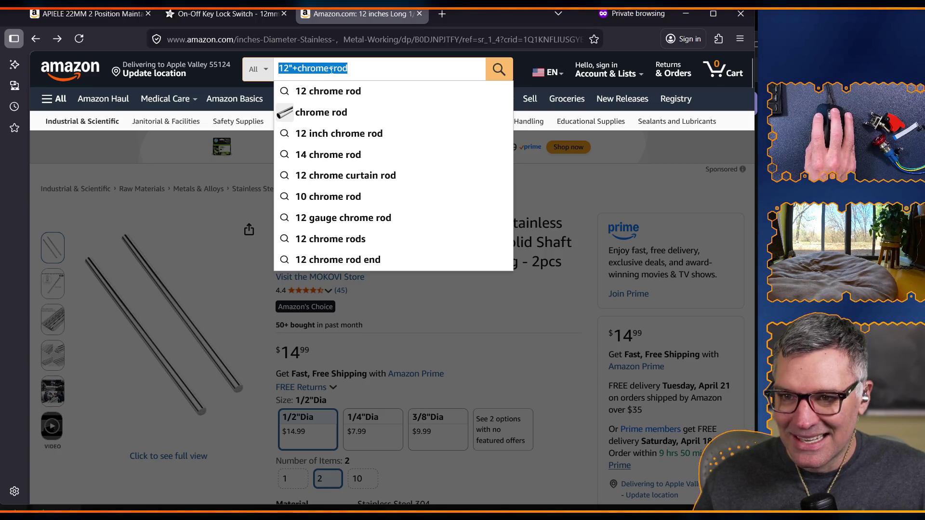
pyautogui.hotkey('alt', 'Tab')
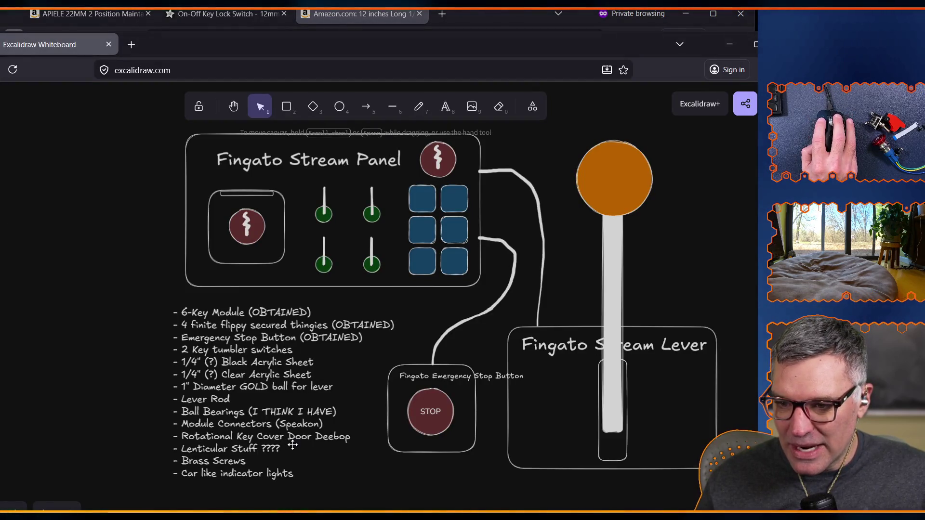
pyautogui.hotkey('alt', 'Tab')
pyautogui.write('speakon')
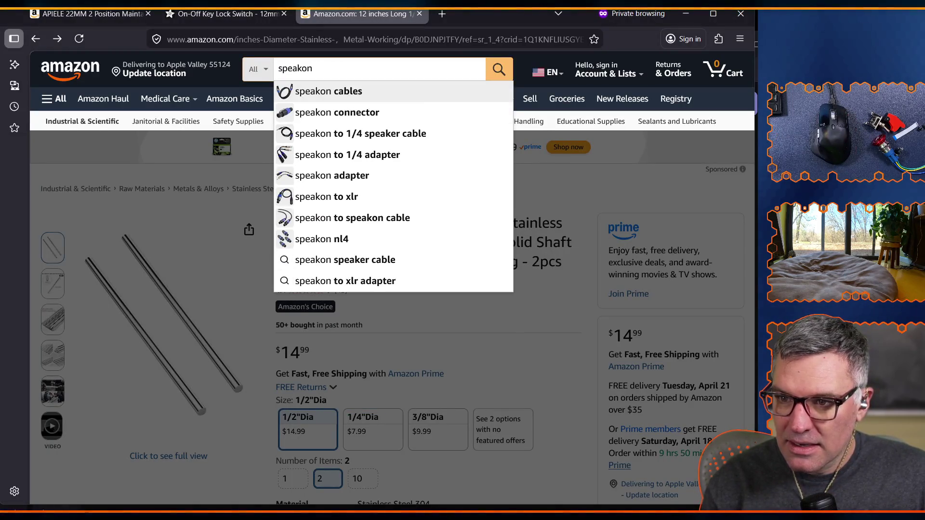
pyautogui.write(' connector')
pyautogui.press('Return')
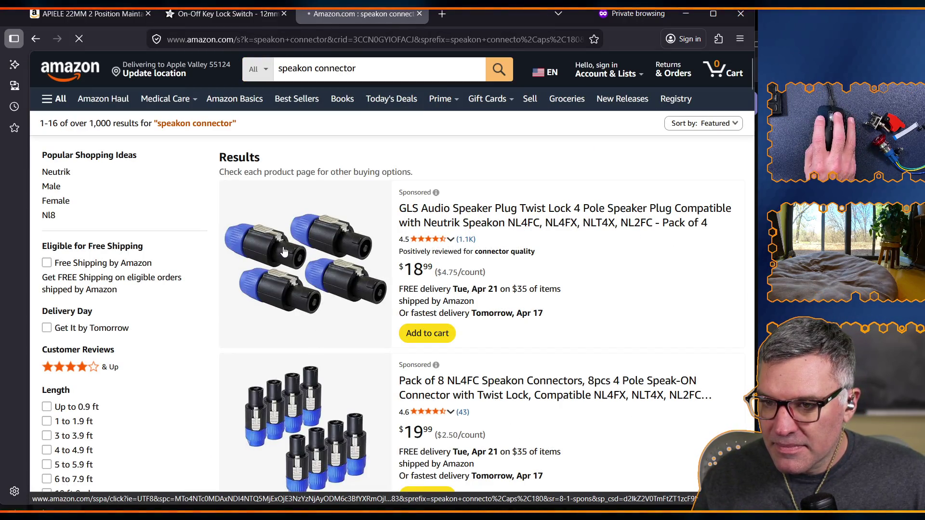
pyautogui.scroll(-10, 319, 307)
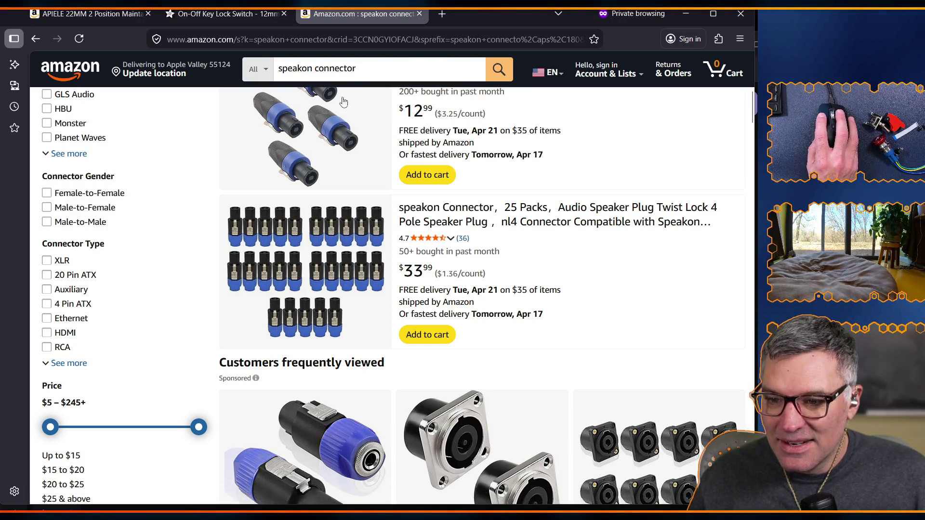
# - On the APIELE key switch tab, search for 'hinged keyhole cover' and skim the results
pyautogui.click(90, 13)
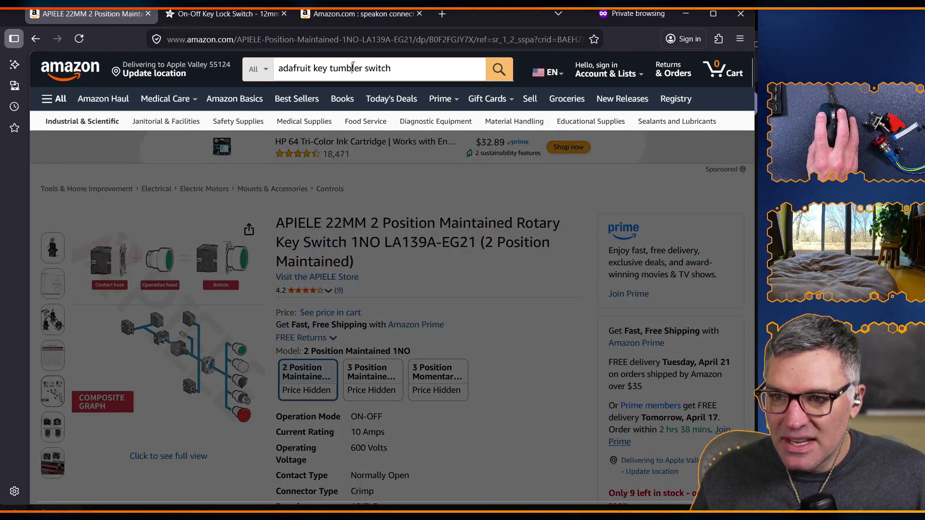
pyautogui.click(353, 68)
pyautogui.tripleClick(353, 68)
pyautogui.write('h')
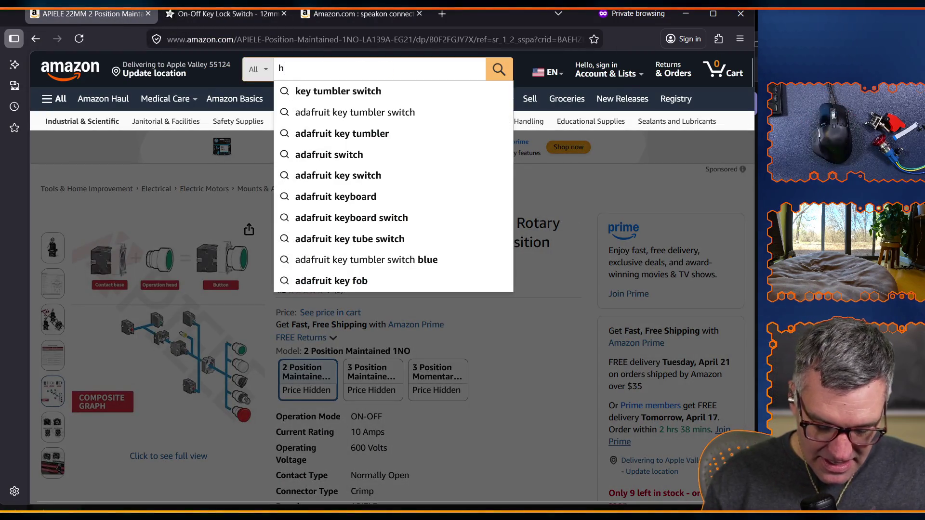
pyautogui.write('inged key h')
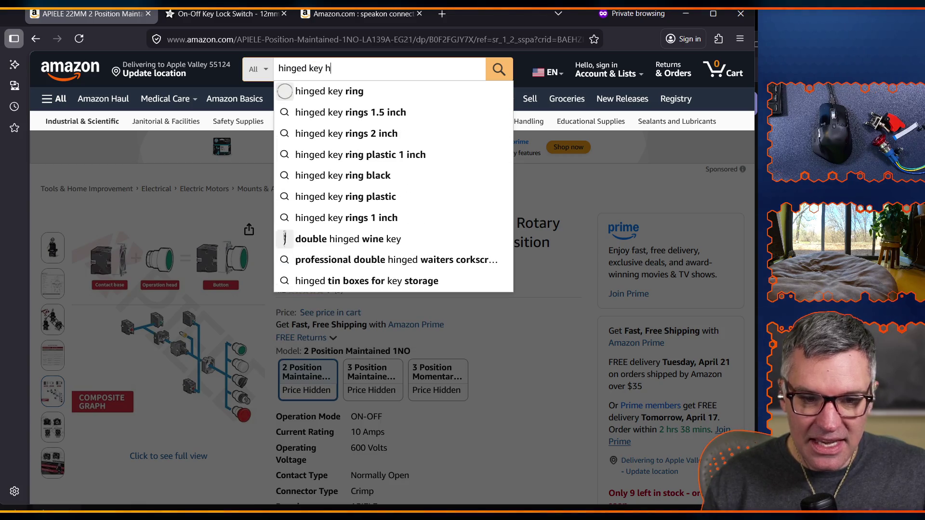
pyautogui.write('ole cover')
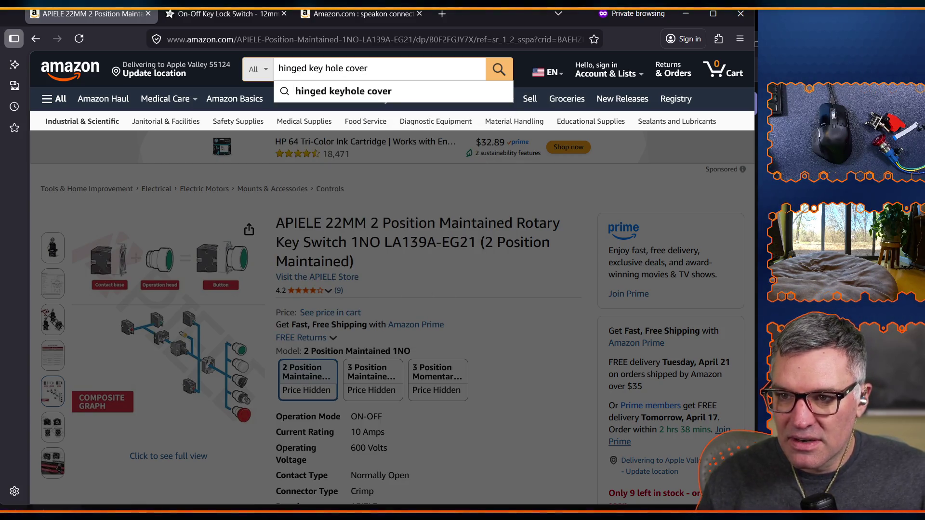
pyautogui.click(343, 91)
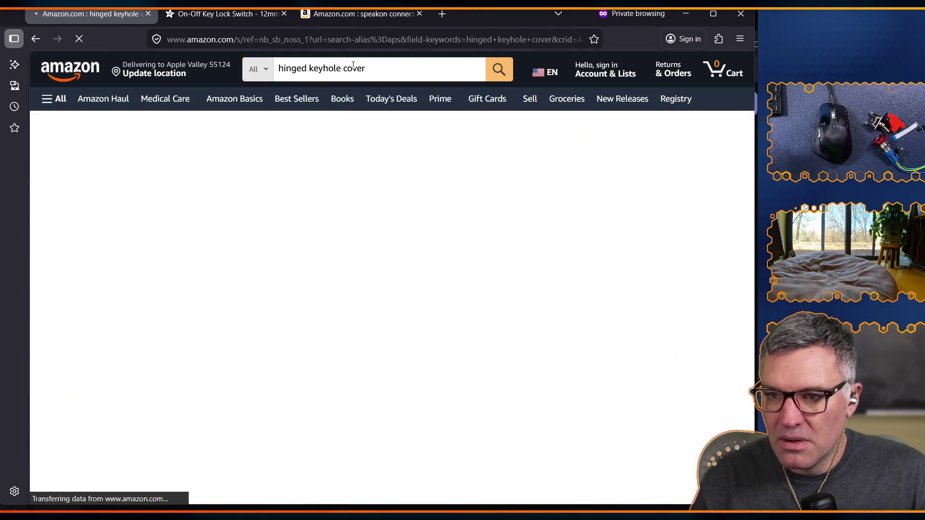
pyautogui.scroll(-10, 378, 285)
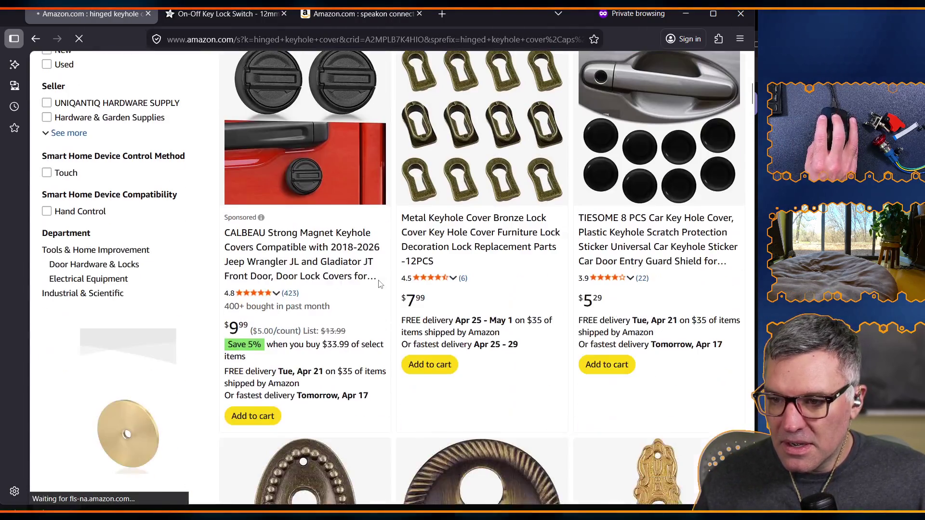
pyautogui.scroll(-10, 380, 285)
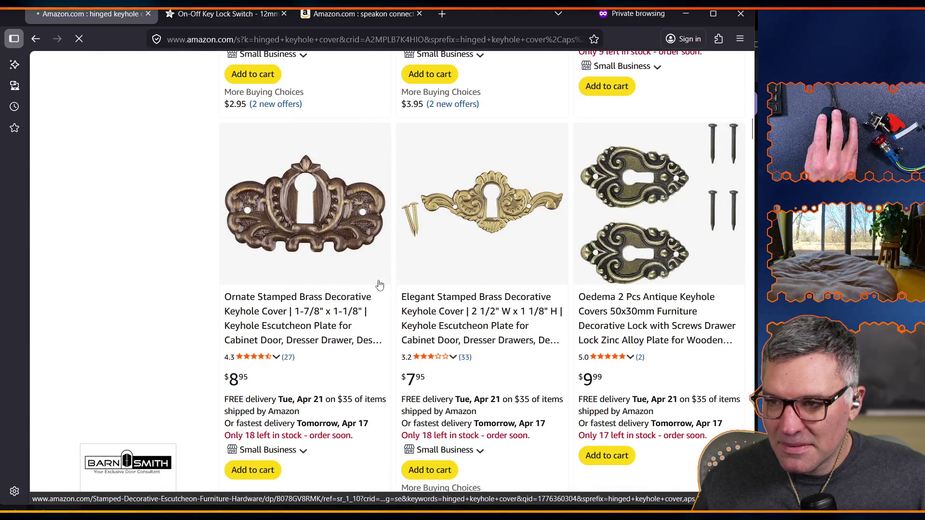
pyautogui.scroll(-2, 380, 285)
pyautogui.scroll(20, 379, 285)
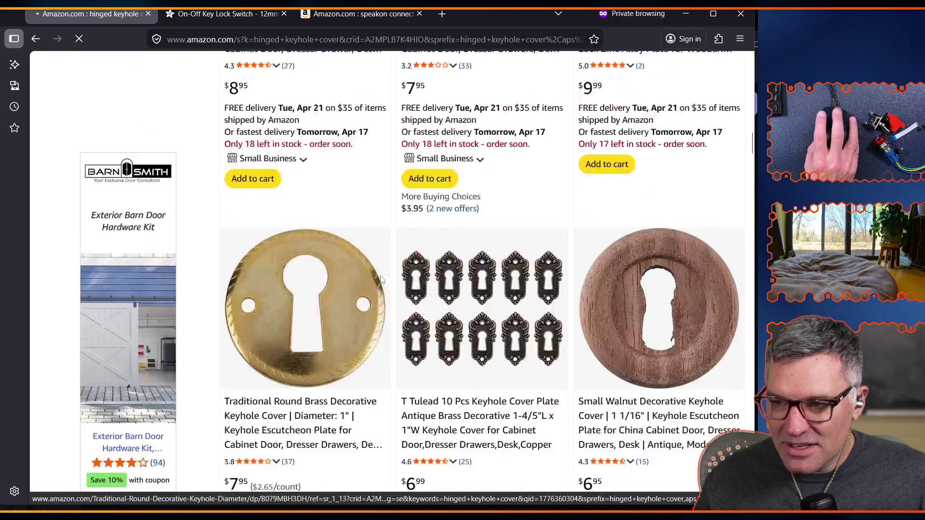
# - Re-run the search as 'hinged key hole cover' and browse the 171 results down to hinge hole covers
pyautogui.click(325, 68)
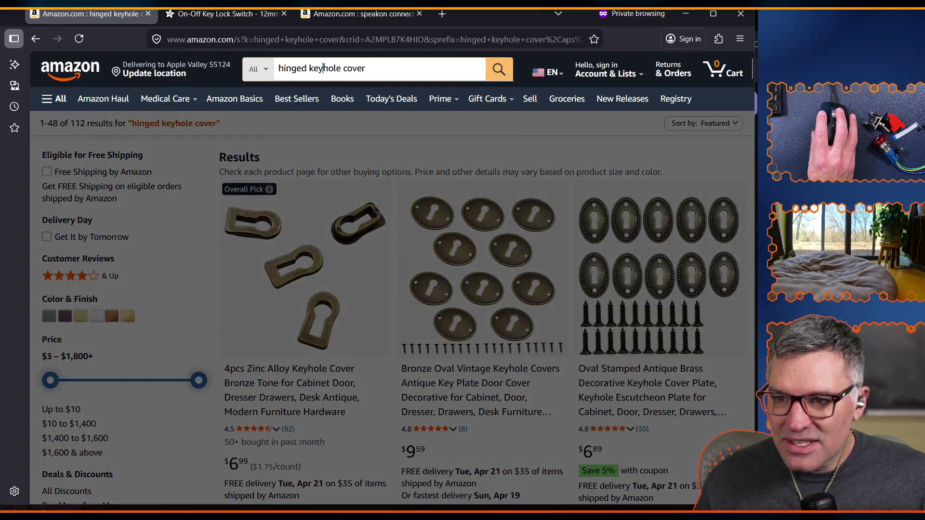
pyautogui.press('Return')
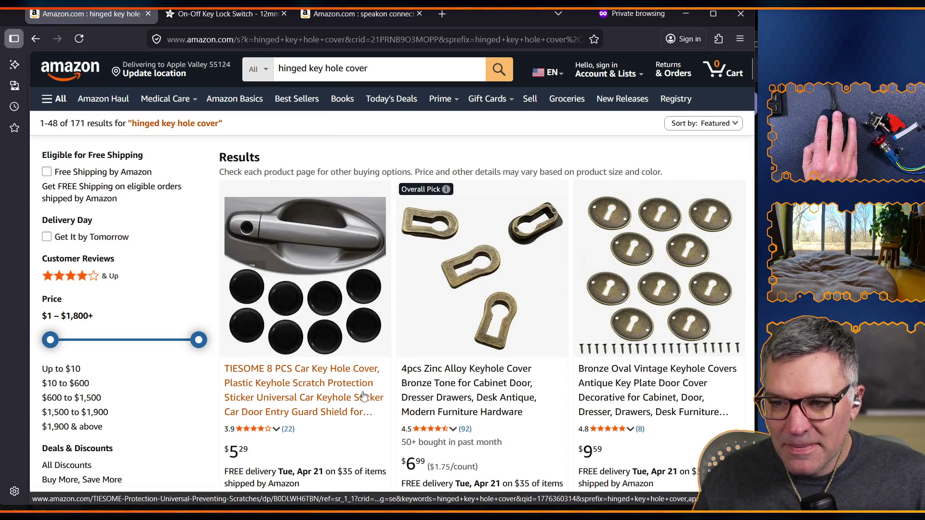
pyautogui.scroll(-10, 366, 393)
pyautogui.scroll(-15, 362, 395)
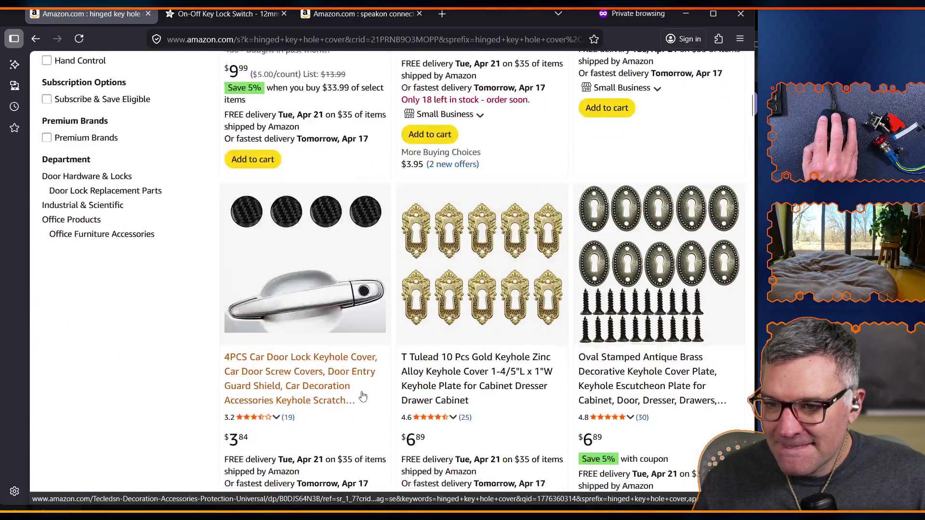
pyautogui.scroll(-15, 363, 395)
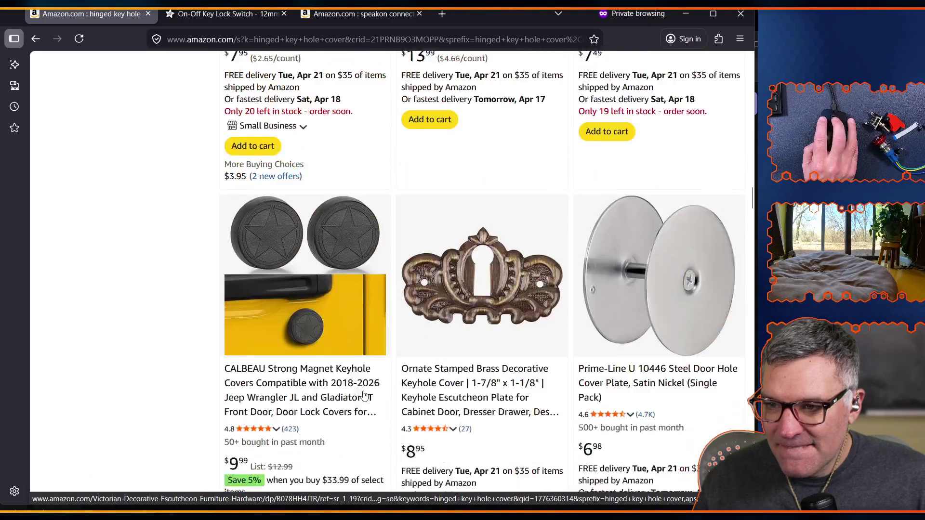
pyautogui.scroll(-15, 365, 394)
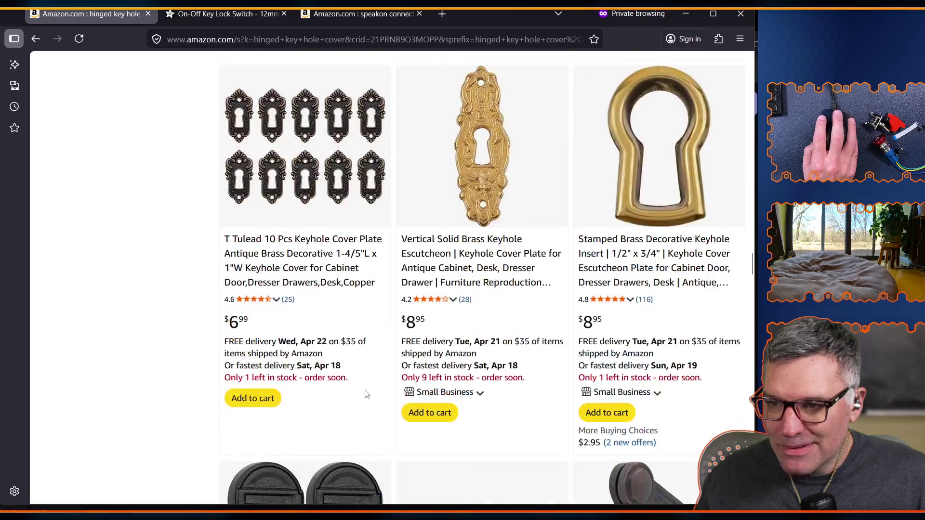
pyautogui.scroll(-15, 365, 394)
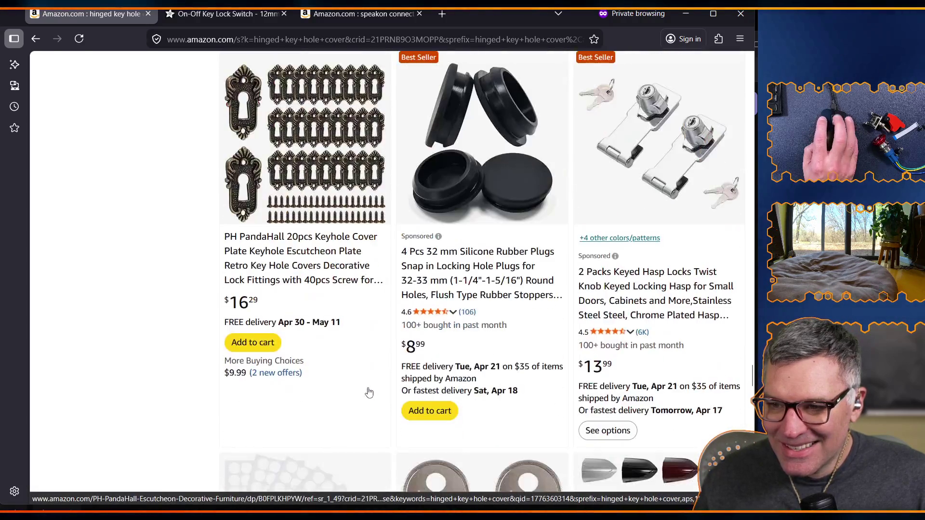
pyautogui.scroll(-8, 369, 392)
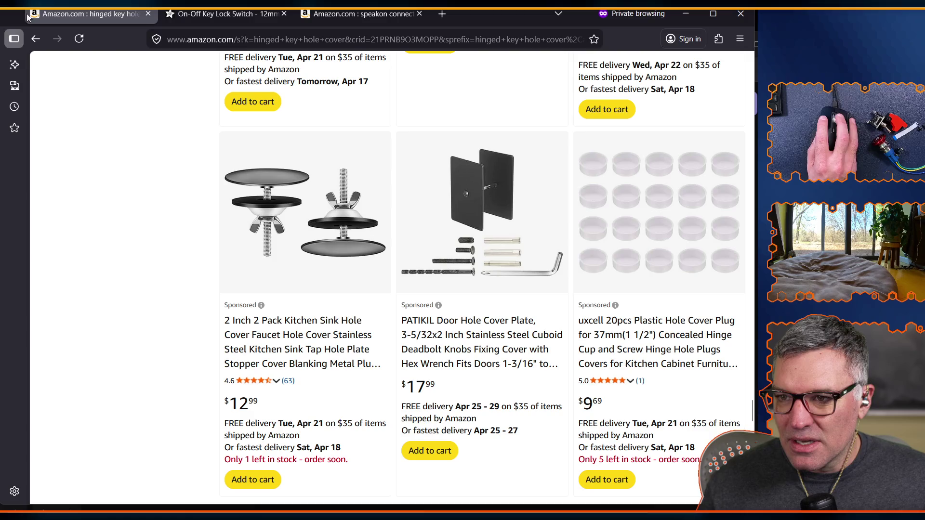
# - In a new private tab, search Google for 'hinged key hole cover box'
pyautogui.click(442, 15)
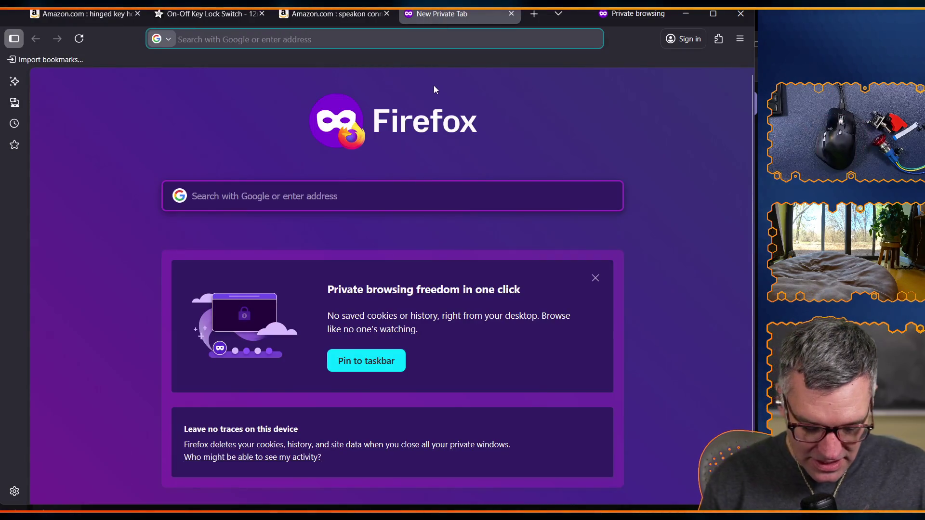
pyautogui.write('google.com')
pyautogui.press('Return')
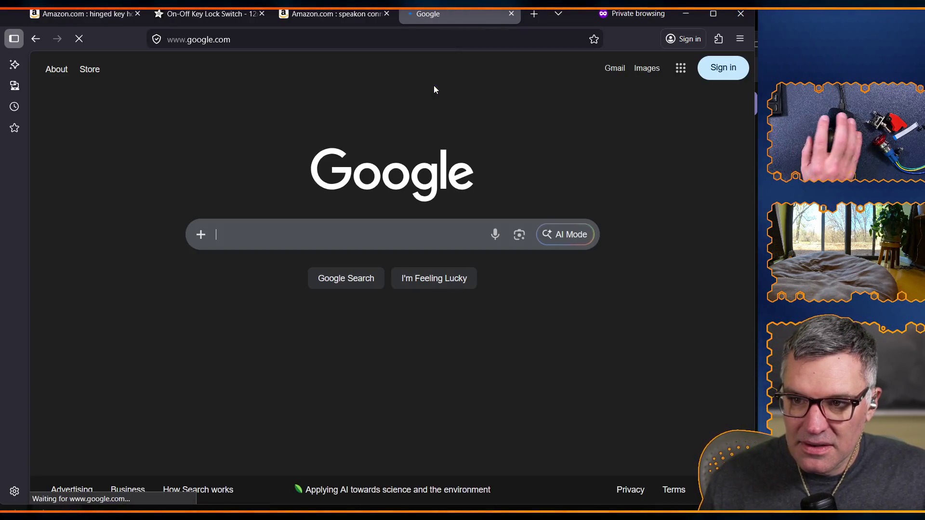
pyautogui.click(294, 238)
pyautogui.write('h')
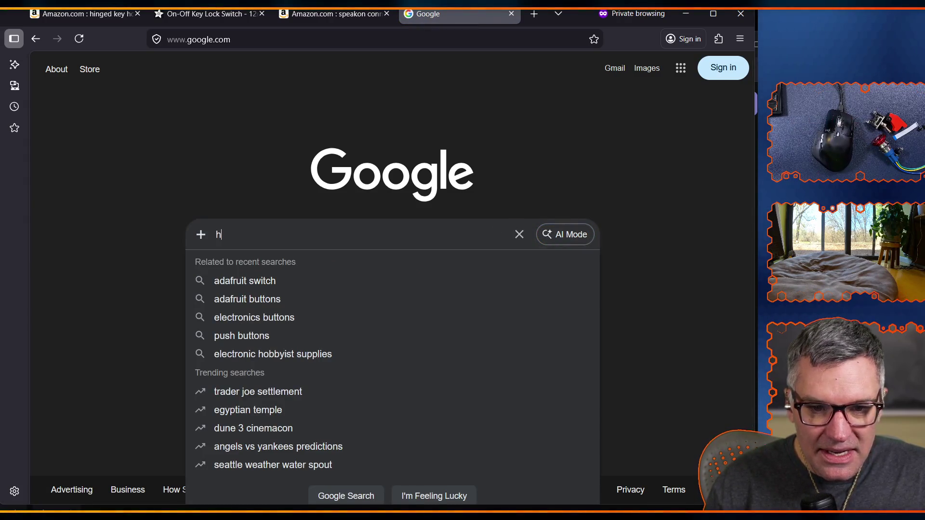
pyautogui.write('inged key hole cover box')
pyautogui.press('Return')
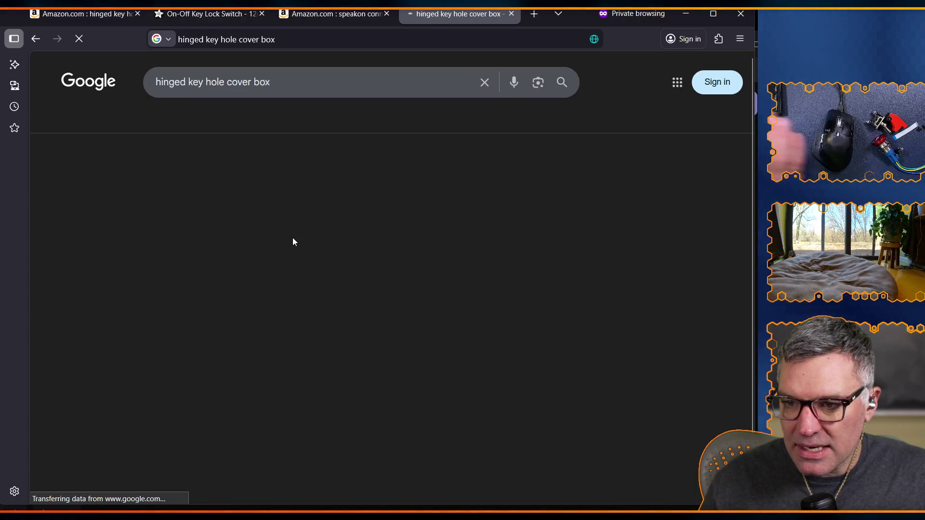
# - Browse the Google results showing hinged enclosures and keyhole escutcheons
pyautogui.scroll(-2, 378, 305)
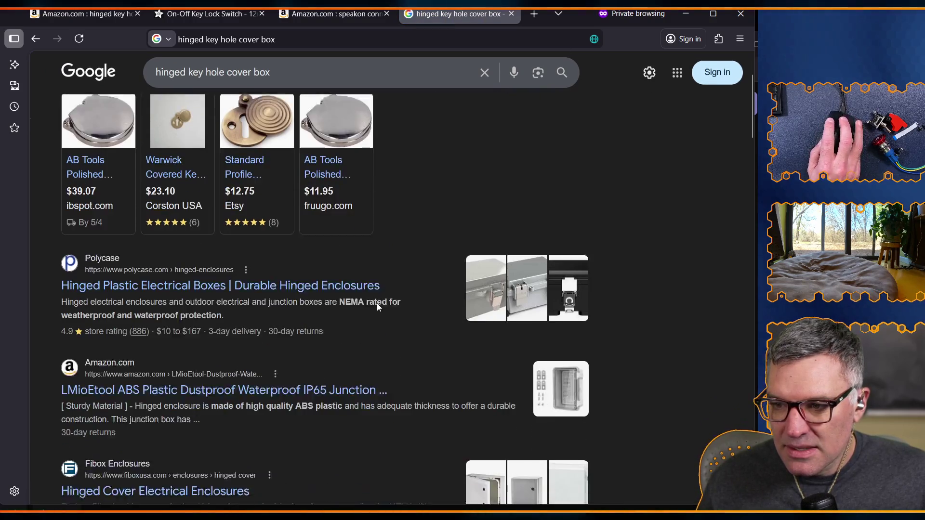
pyautogui.scroll(-4, 502, 328)
pyautogui.scroll(-4, 503, 329)
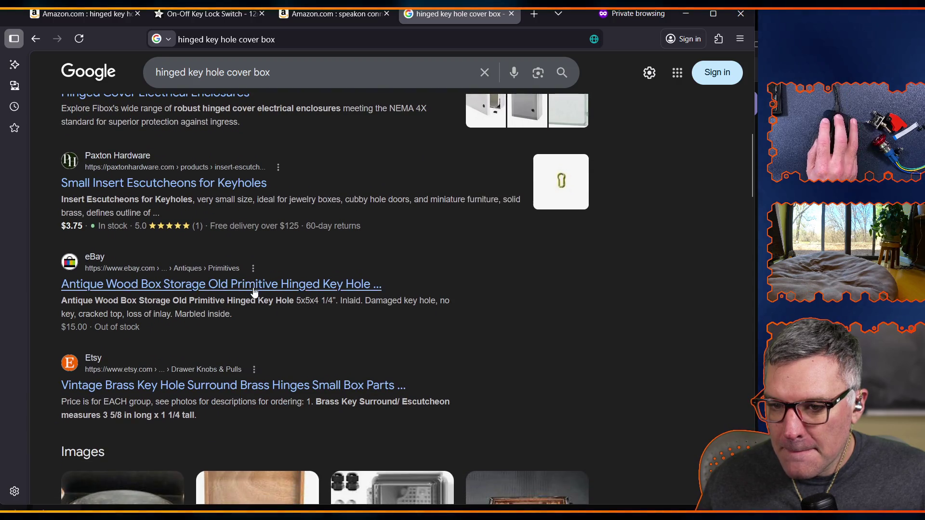
pyautogui.scroll(-3, 244, 284)
pyautogui.scroll(-4, 243, 284)
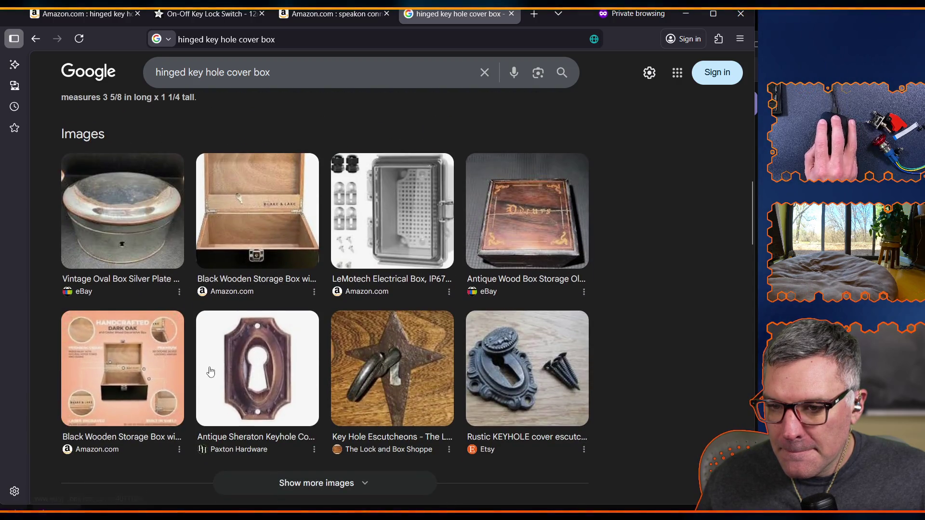
pyautogui.scroll(-9, 211, 372)
pyautogui.scroll(15, 303, 343)
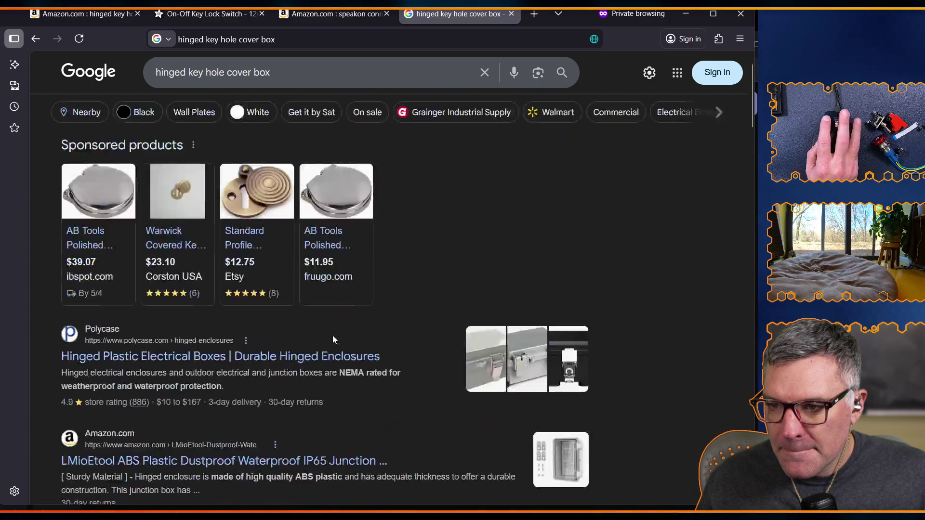
pyautogui.scroll(1, 332, 338)
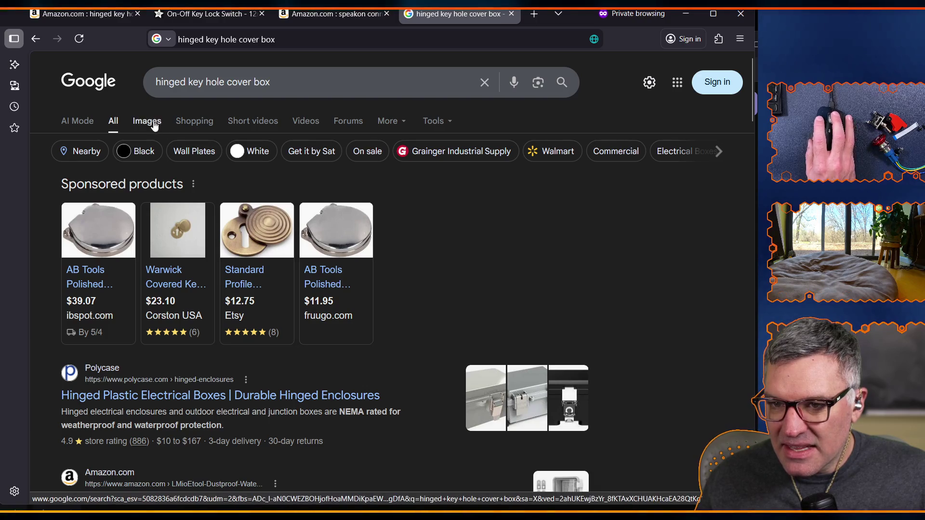
pyautogui.scroll(-5, 471, 369)
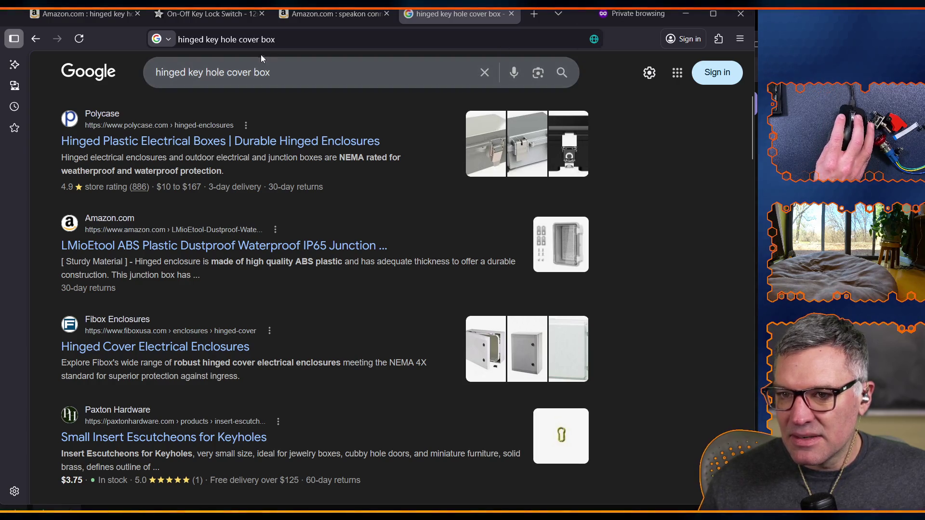
pyautogui.click(308, 16)
pyautogui.click(274, 37)
# - Open the pasted 2Pcs Power Push Button Switch Cover page ($6.99, 34*39mm hole) and its dimensions picture
pyautogui.write('https://www.amazon.com/ZGSZJHF-Waterproof-Collision-Resistant-Dustproof/dp/B0CLDPKFX5')
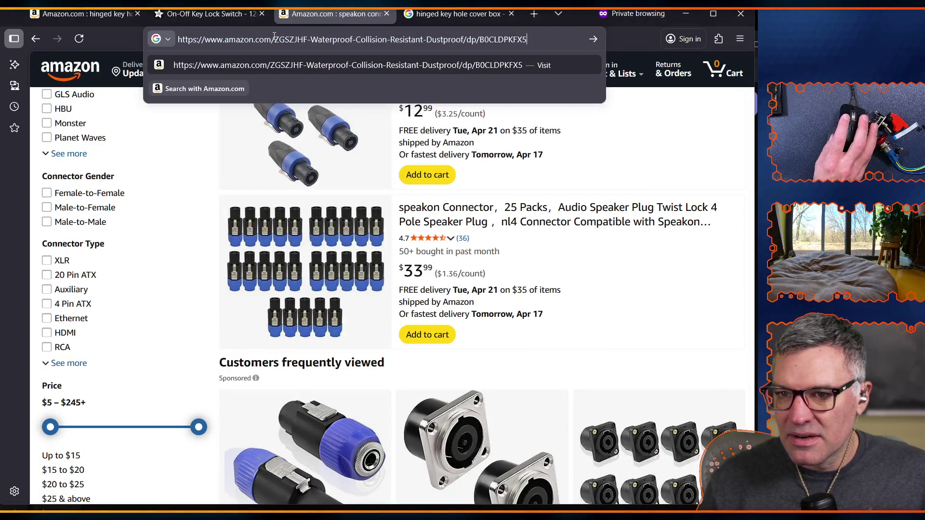
pyautogui.press('Return')
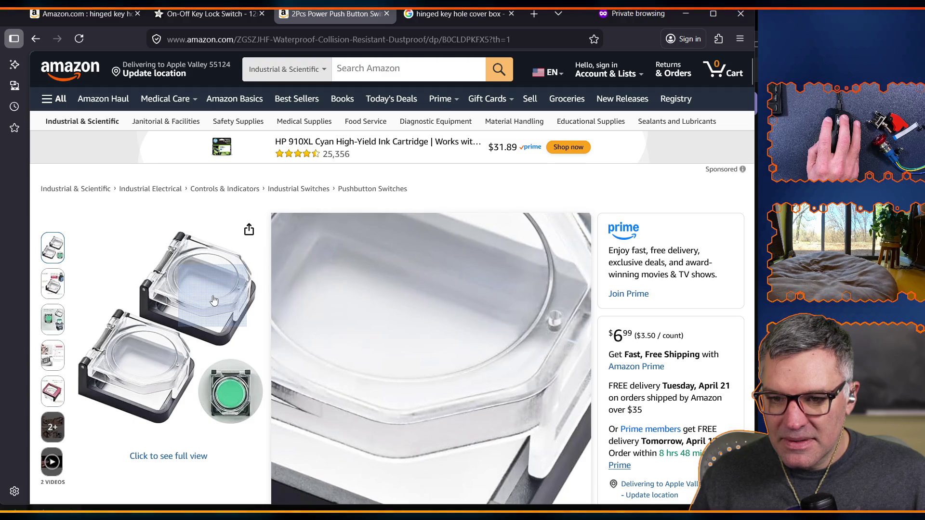
pyautogui.click(53, 284)
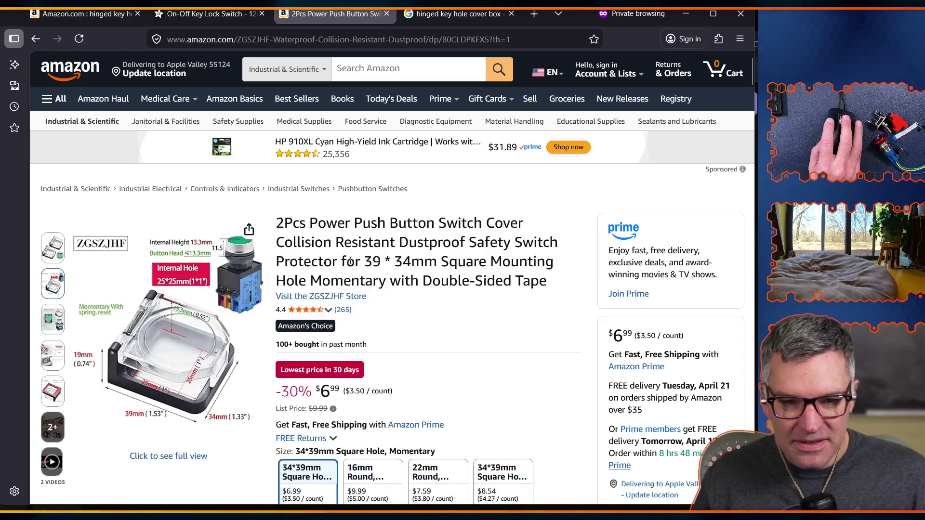
# - Review the switch cover images, then return to the speakon connector results
pyautogui.scroll(-5, 384, 319)
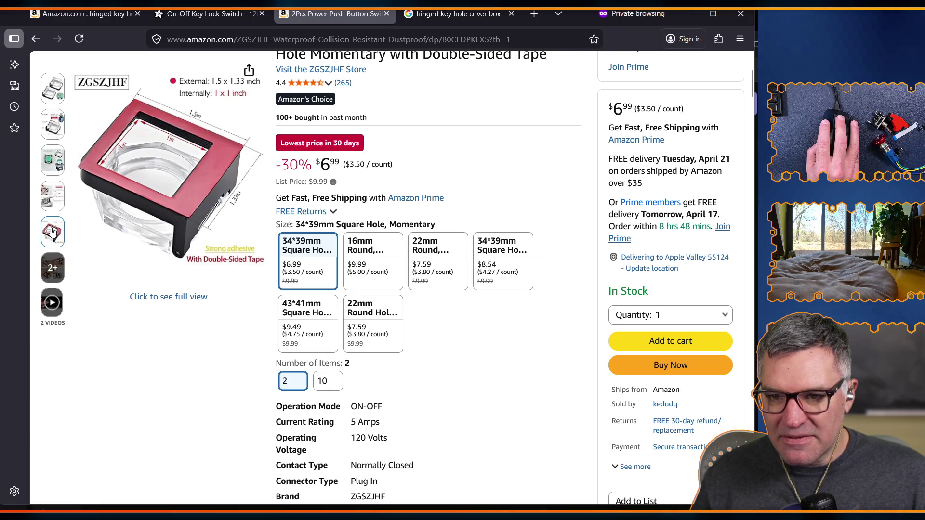
pyautogui.scroll(-7, 496, 379)
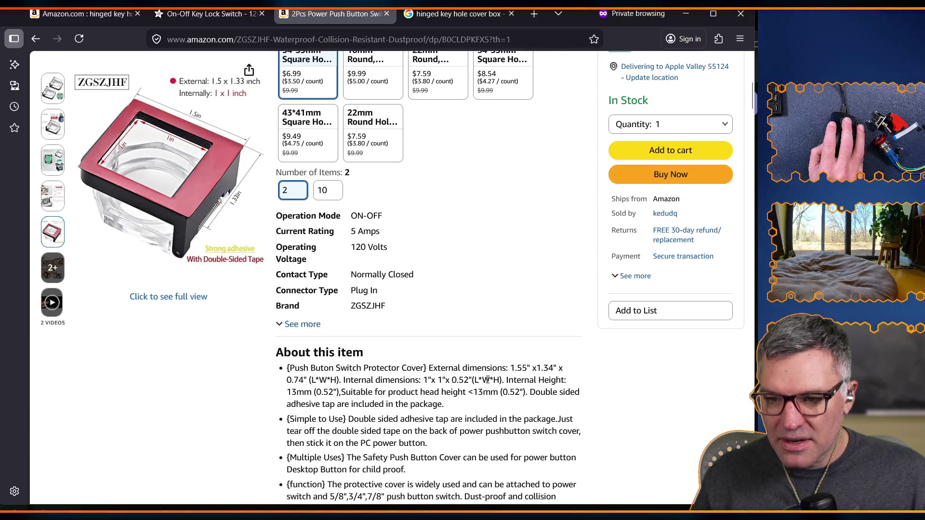
pyautogui.scroll(11, 488, 379)
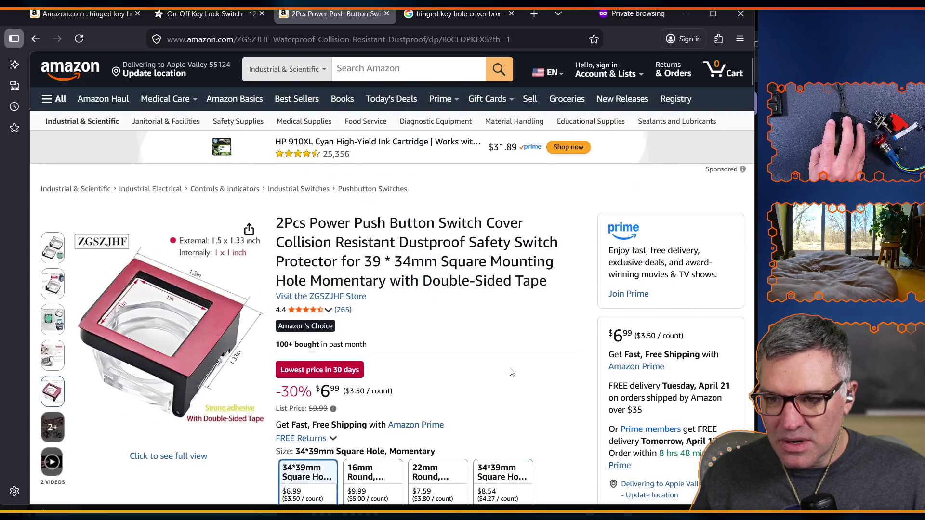
pyautogui.moveTo(201, 375)
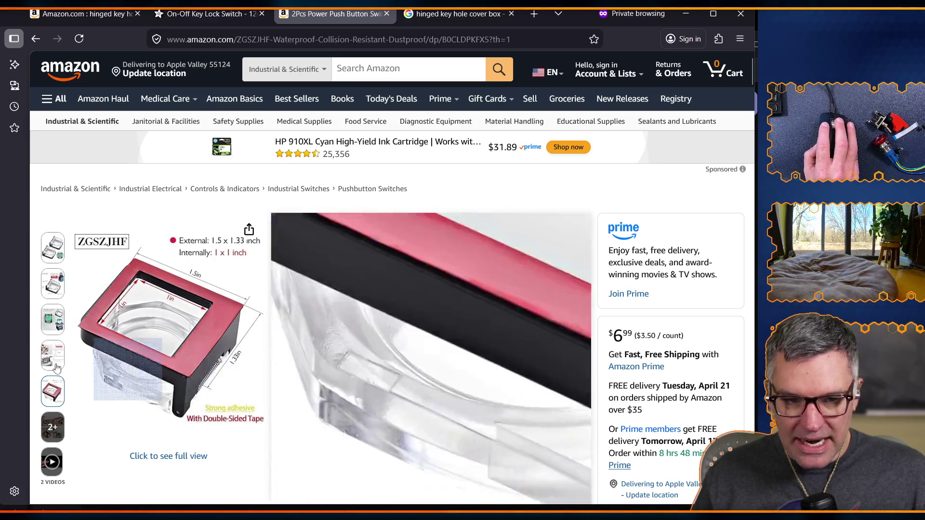
pyautogui.moveTo(52, 355)
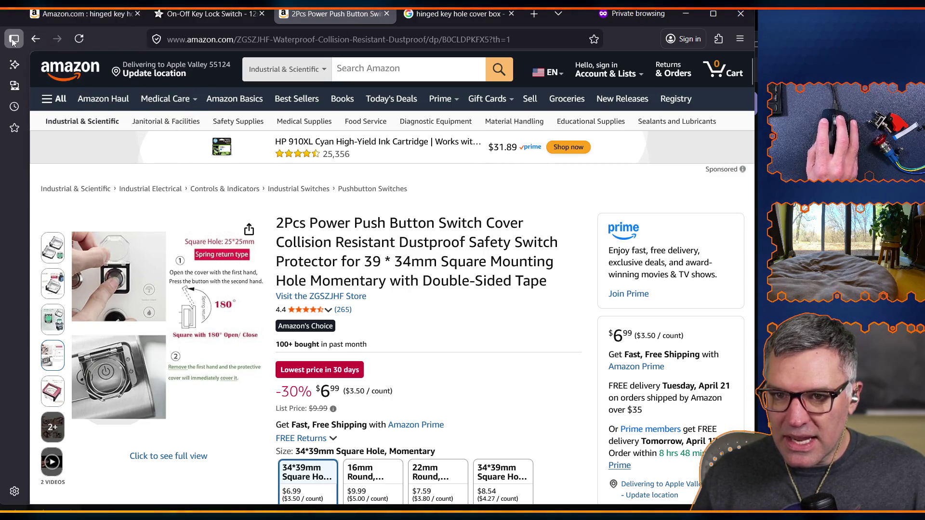
pyautogui.click(35, 39)
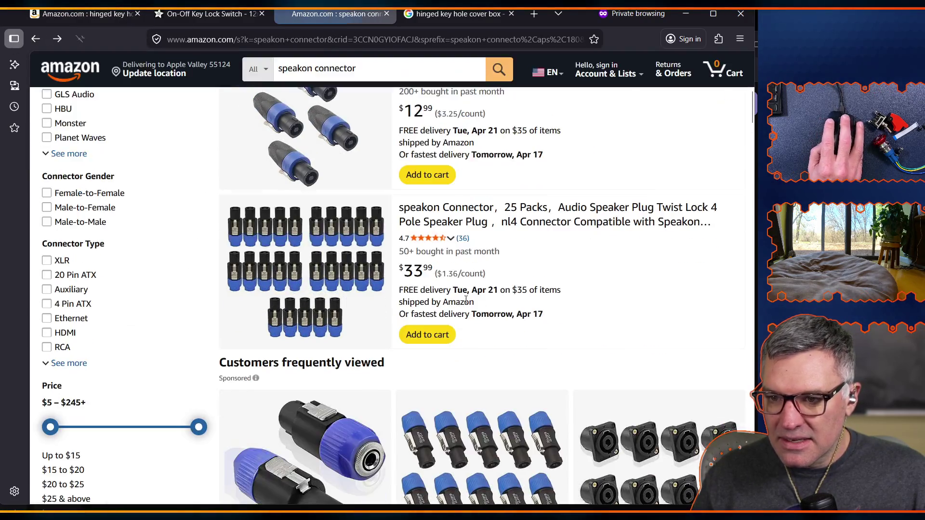
# - Scroll to the bottom of the speakon connector results and go to page 2
pyautogui.scroll(-5, 455, 302)
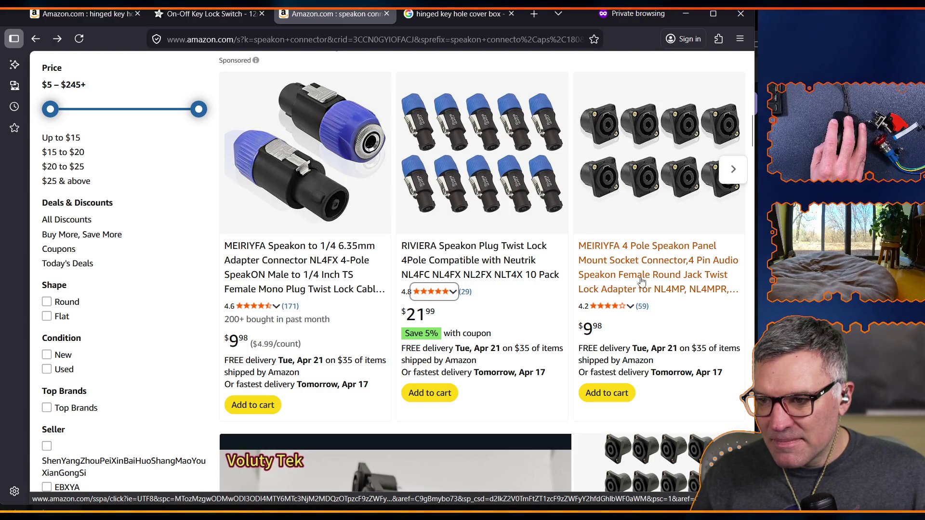
pyautogui.scroll(-8, 641, 282)
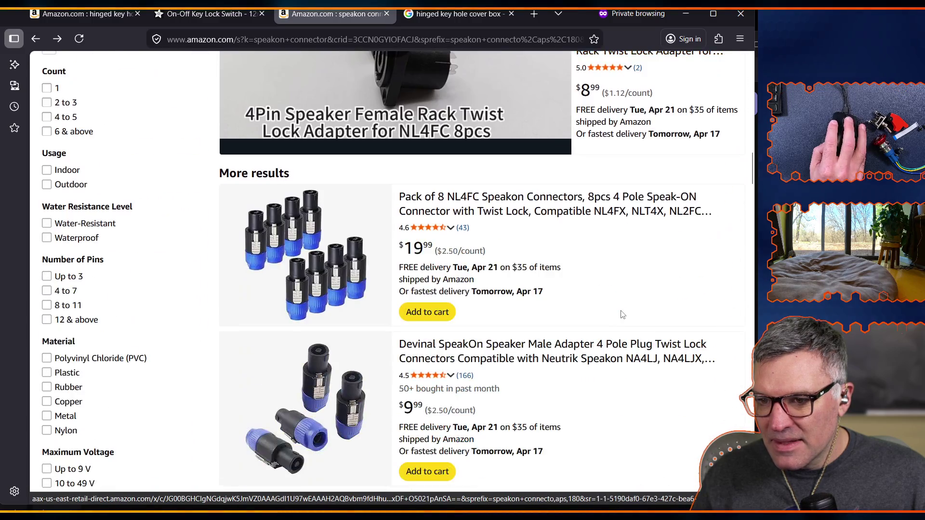
pyautogui.scroll(-5, 617, 313)
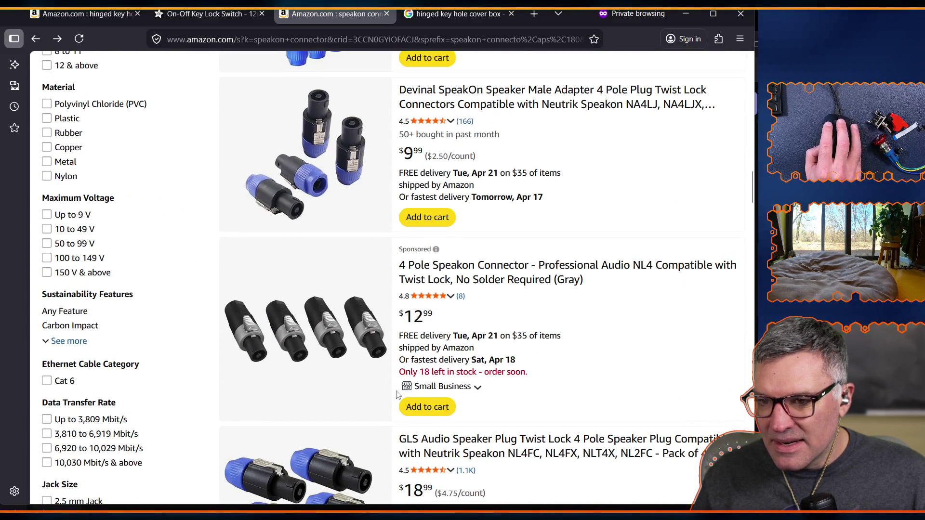
pyautogui.scroll(-11, 385, 366)
pyautogui.scroll(1, 370, 375)
pyautogui.scroll(-20, 370, 375)
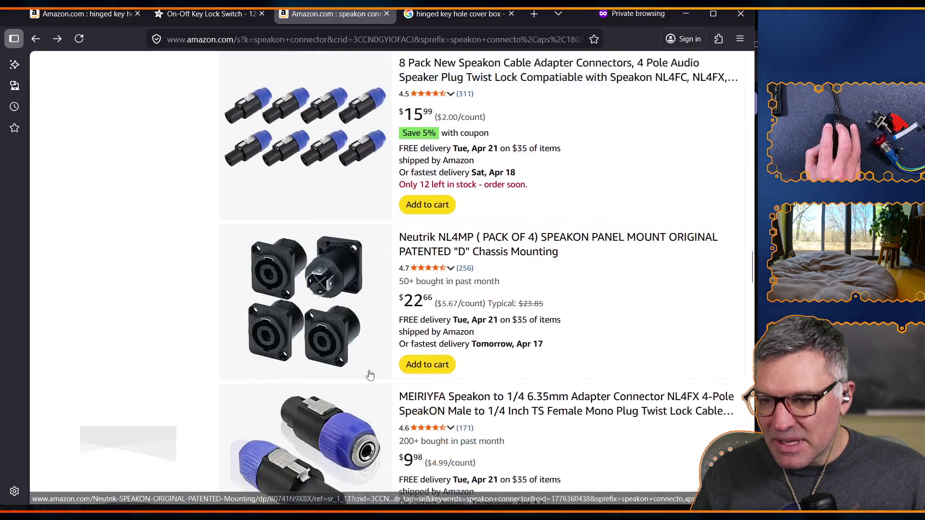
pyautogui.scroll(-20, 370, 375)
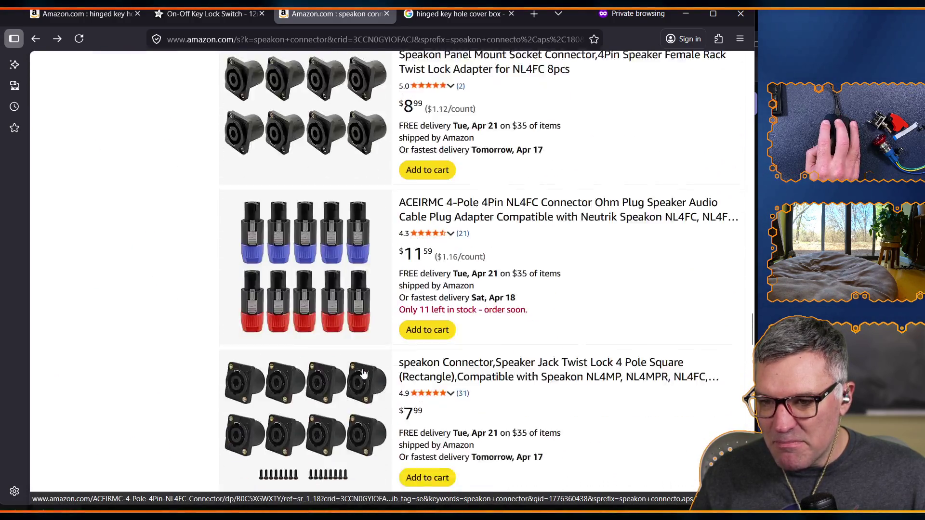
pyautogui.scroll(4, 345, 363)
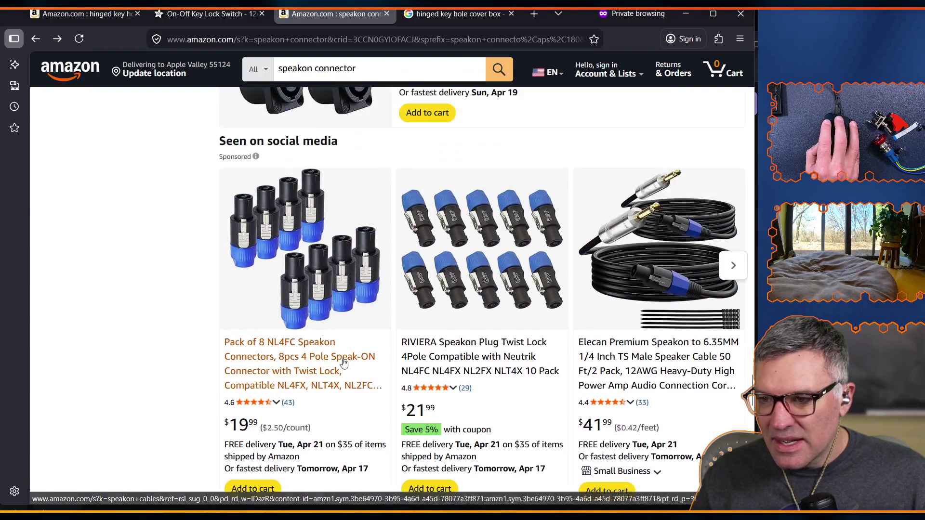
pyautogui.scroll(-4, 351, 365)
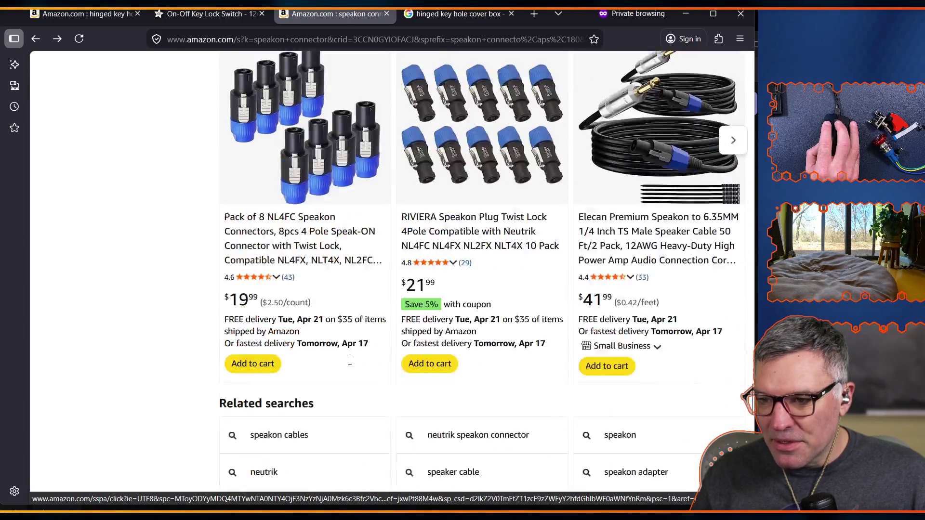
pyautogui.click(457, 402)
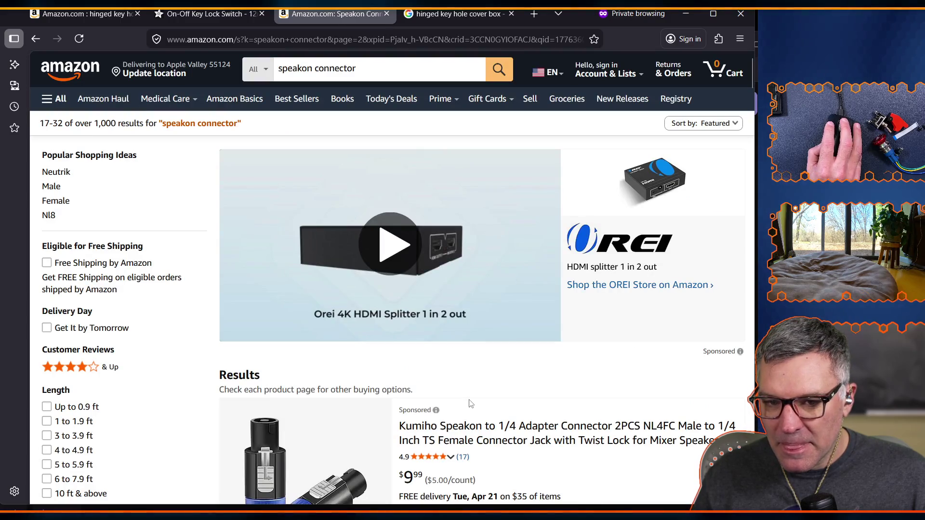
# - Browse the page-2 speakon connector listings, results 17–32
pyautogui.scroll(-14, 467, 404)
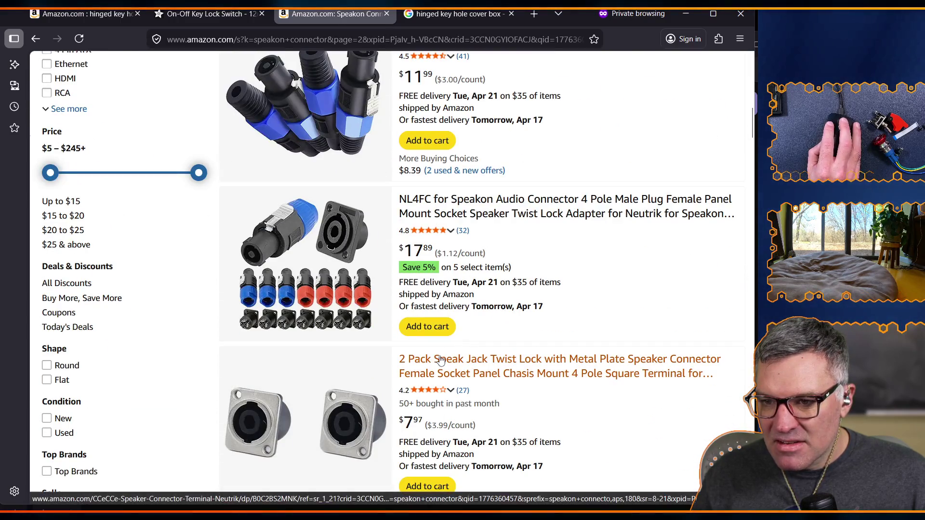
pyautogui.scroll(-12, 439, 357)
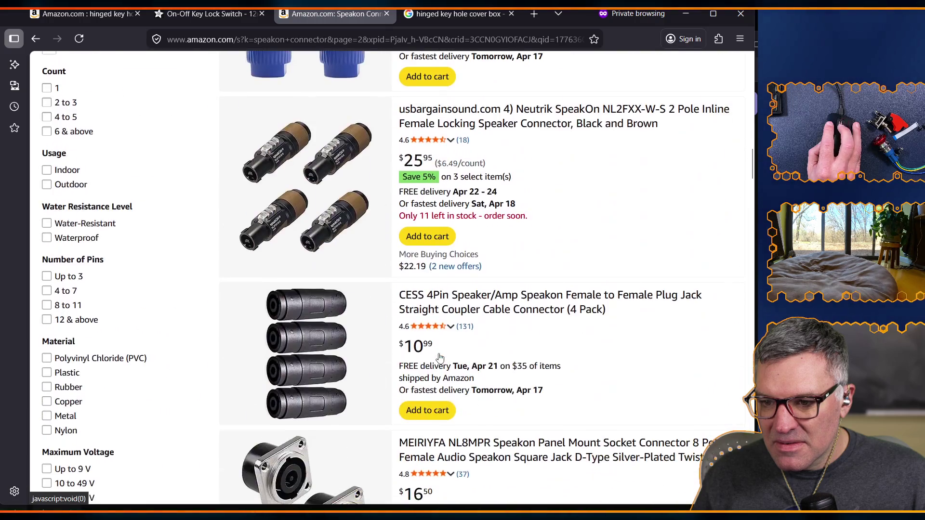
pyautogui.scroll(-5, 440, 357)
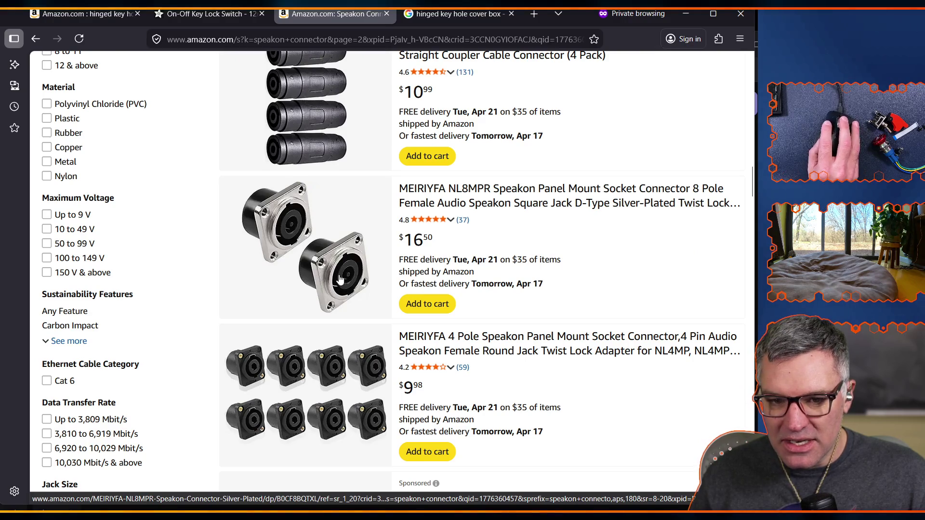
pyautogui.scroll(-20, 340, 279)
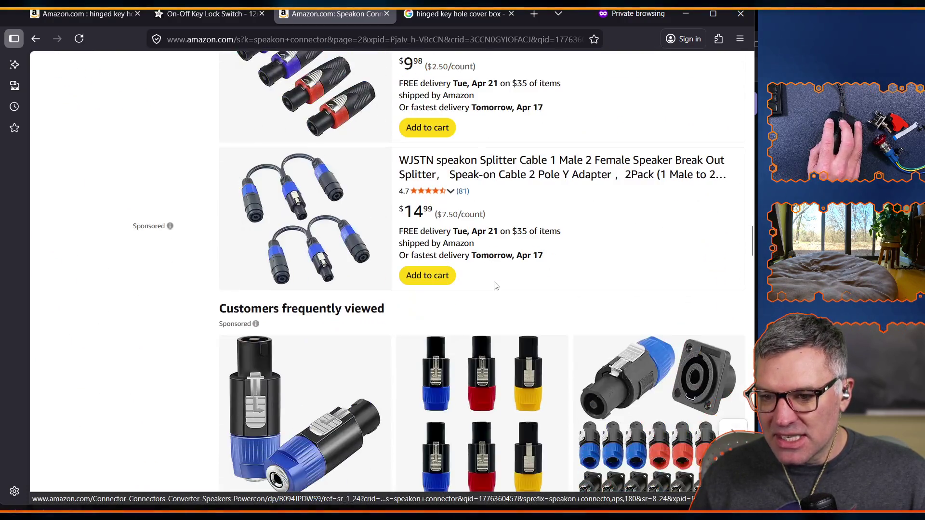
pyautogui.scroll(-10, 496, 286)
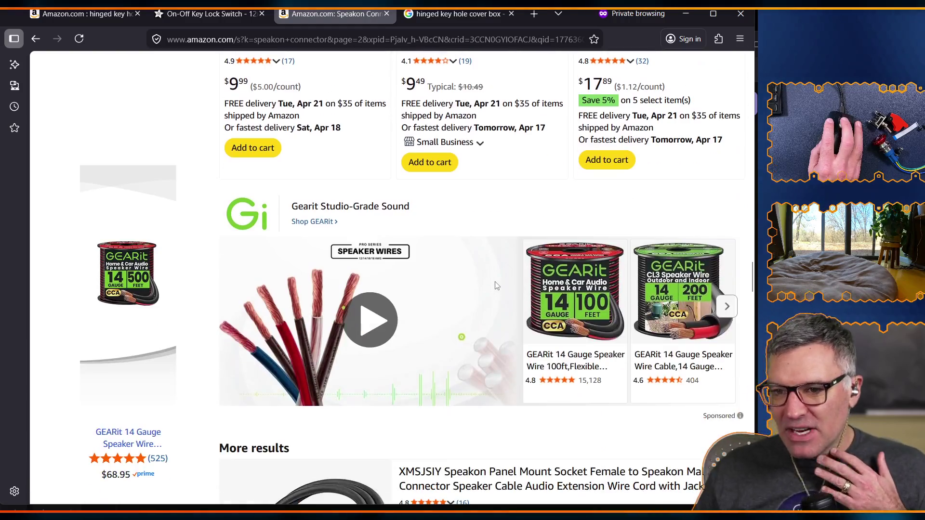
pyautogui.scroll(-20, 497, 286)
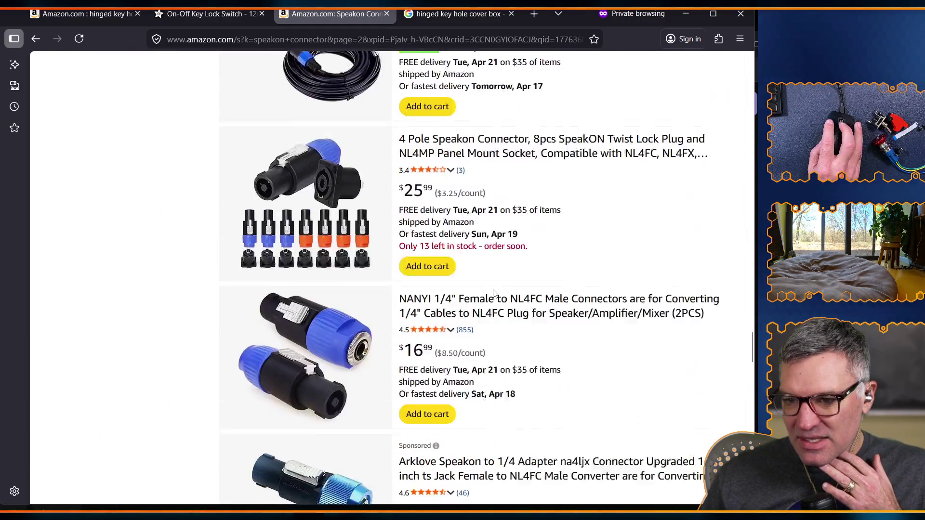
pyautogui.scroll(20, 434, 203)
pyautogui.click(370, 70)
# - Replace the speakon query with an Amazon search for 'aviation connector'
pyautogui.moveTo(370, 70); pyautogui.dragTo(275, 69)
pyautogui.write('avia')
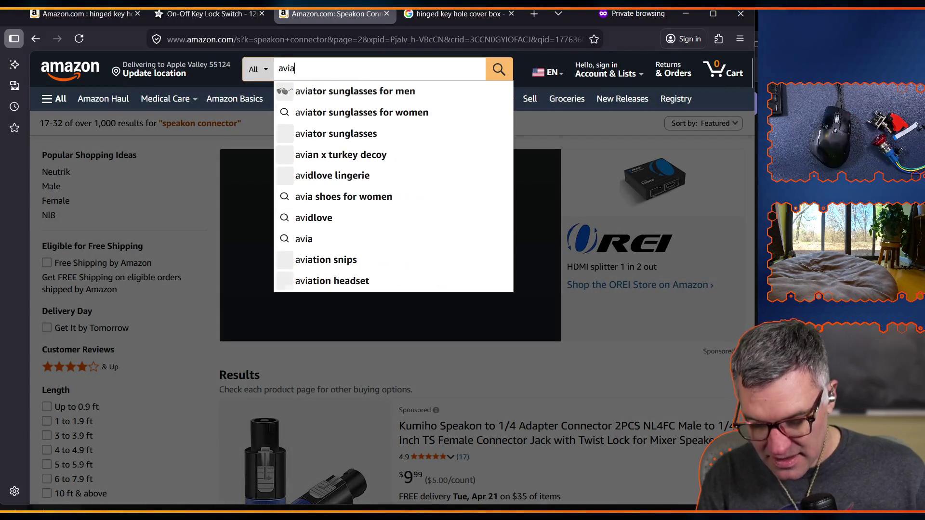
pyautogui.write('tion connector')
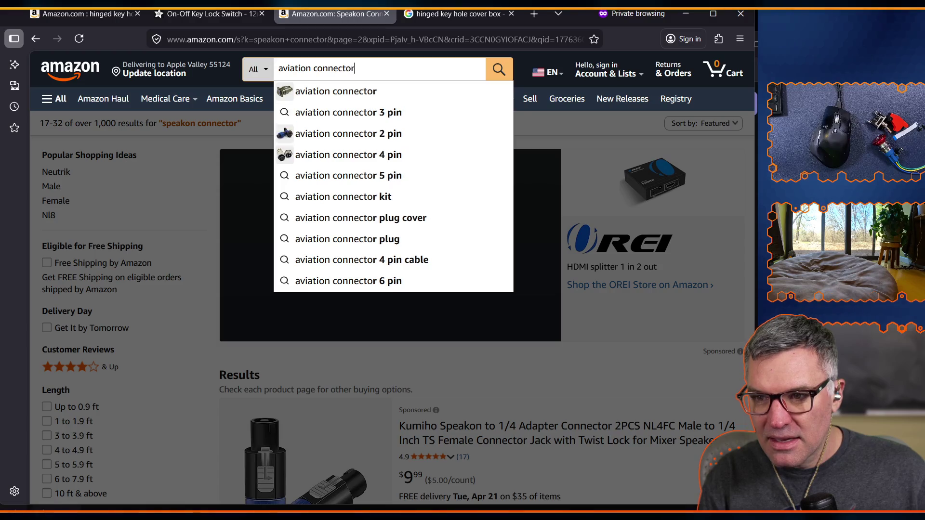
pyautogui.press('Return')
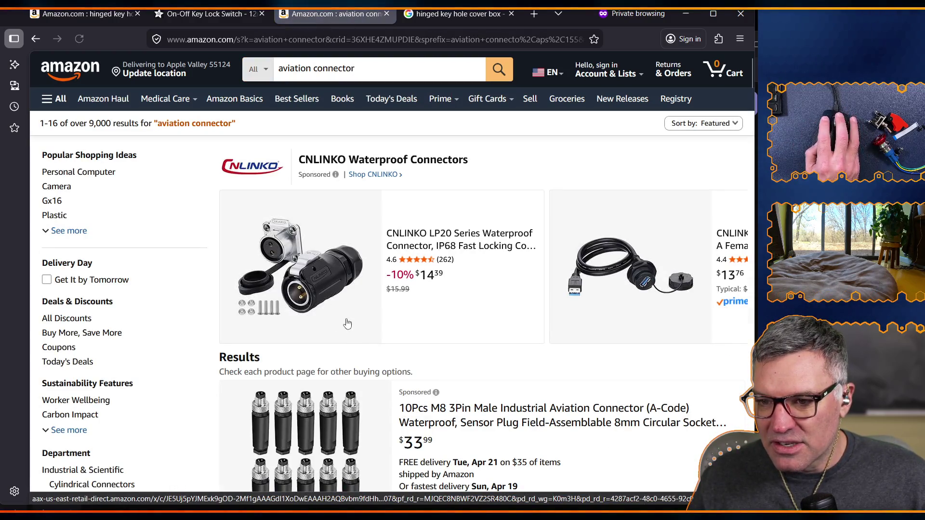
# - Go to the Zovfam GX16-5 5-pin aviation plug listing ($12.99) from the results
pyautogui.scroll(-3, 370, 339)
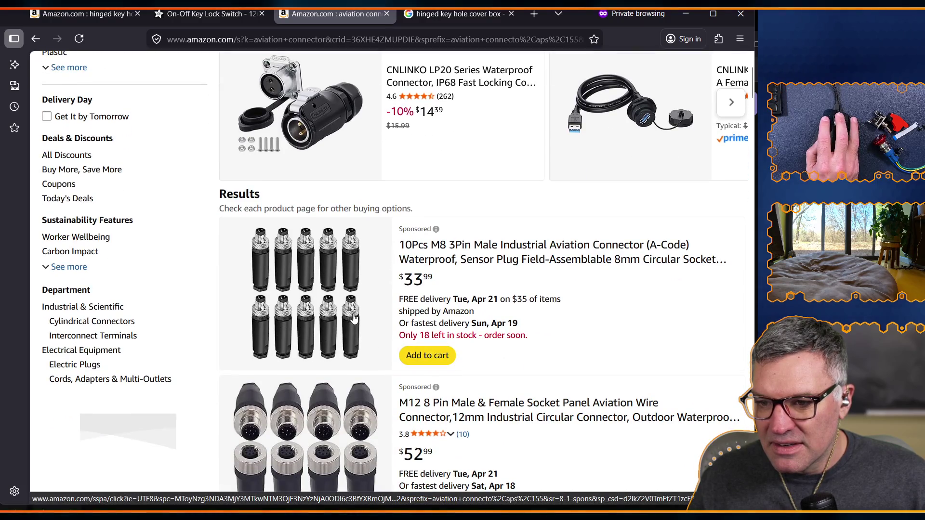
pyautogui.scroll(-3, 346, 314)
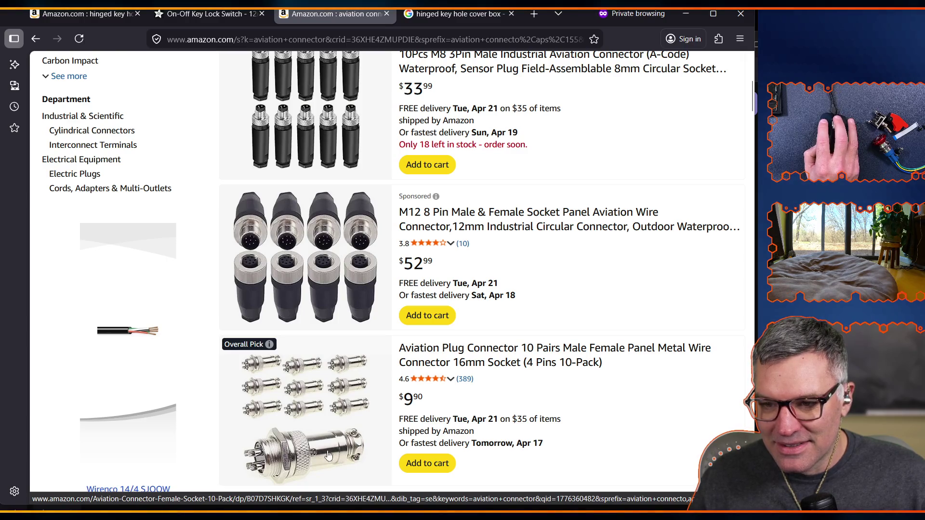
pyautogui.scroll(-5, 317, 414)
pyautogui.scroll(-3, 313, 386)
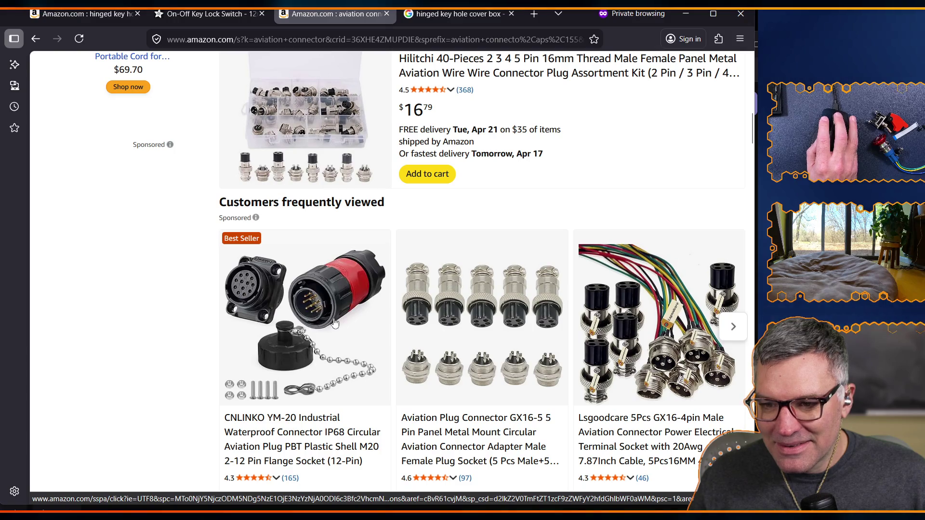
pyautogui.click(447, 326)
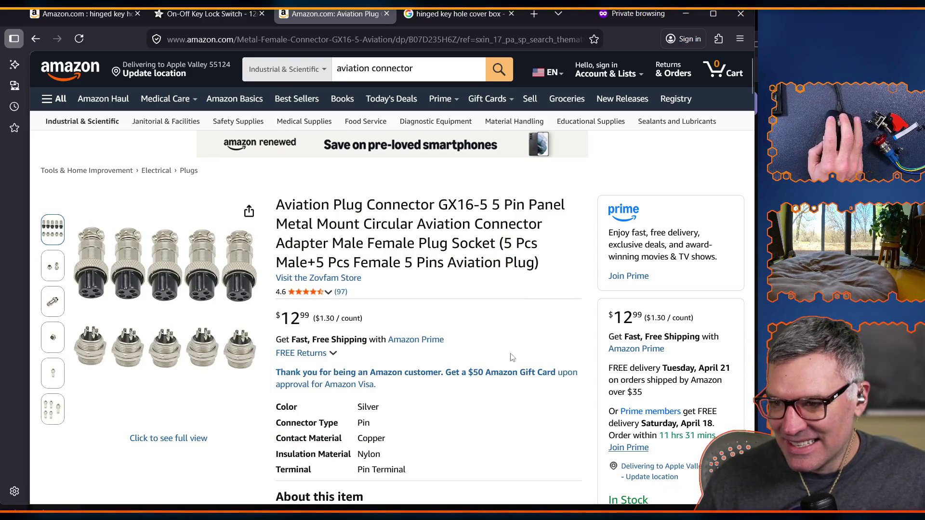
# - Scroll the GX16-5 product page to related connectors, including DGZZI GX16 4-pin plugs at $8.99
pyautogui.scroll(-3, 418, 351)
pyautogui.scroll(-8, 418, 351)
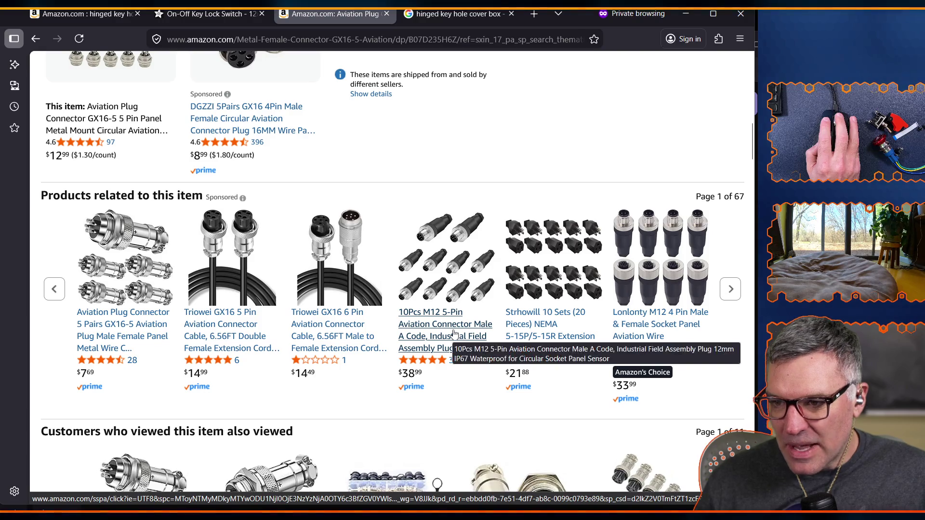
pyautogui.scroll(-4, 432, 359)
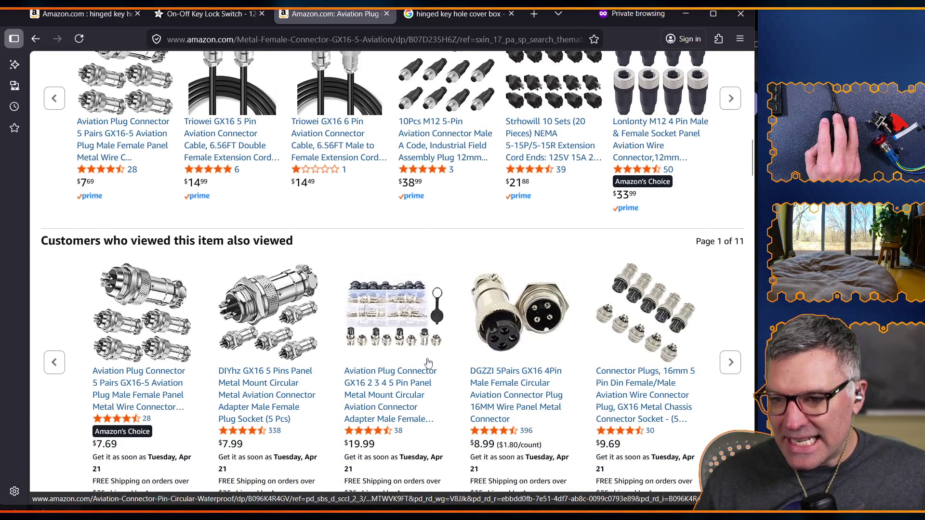
pyautogui.scroll(-5, 428, 363)
pyautogui.scroll(4, 501, 321)
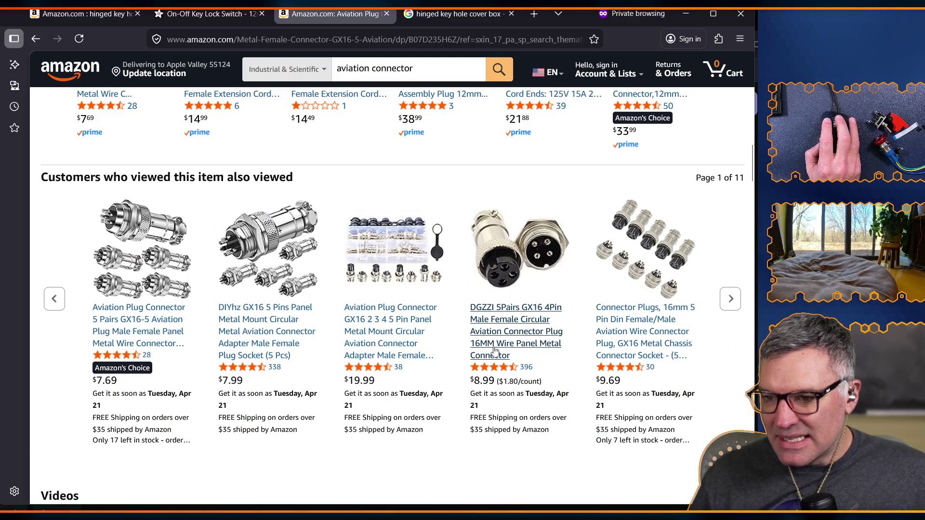
# - View the DGZZI 5Pairs GX16 4Pin connector listing ($8.99, 4.6 stars), browsing its photos and details
pyautogui.click(525, 326)
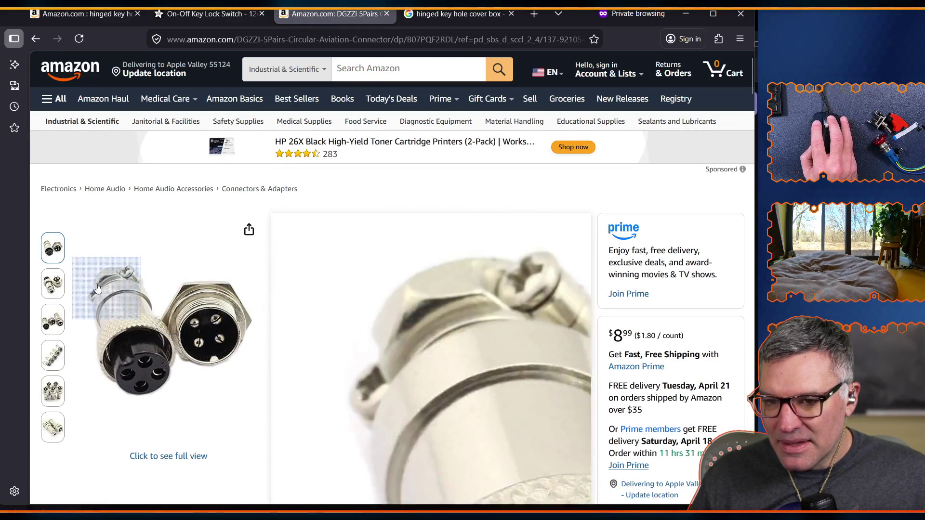
pyautogui.moveTo(54, 289)
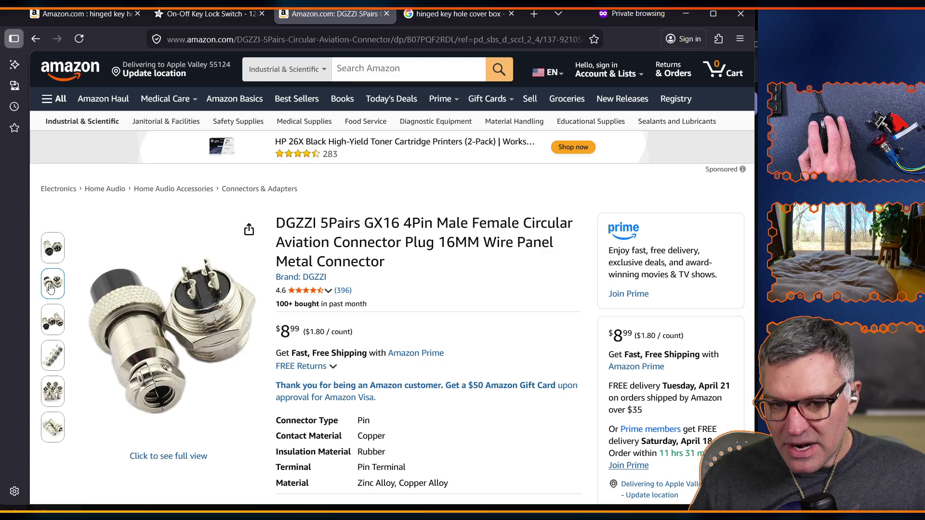
pyautogui.moveTo(56, 357)
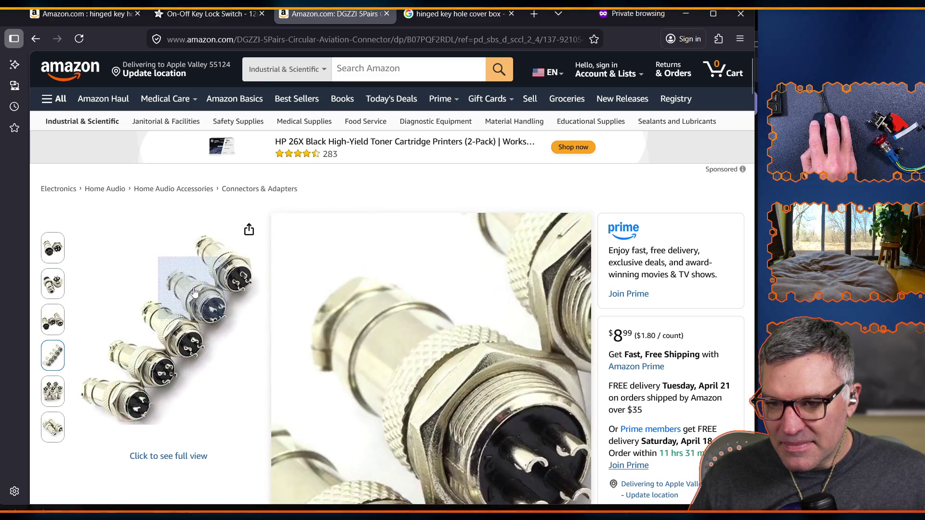
pyautogui.moveTo(58, 429)
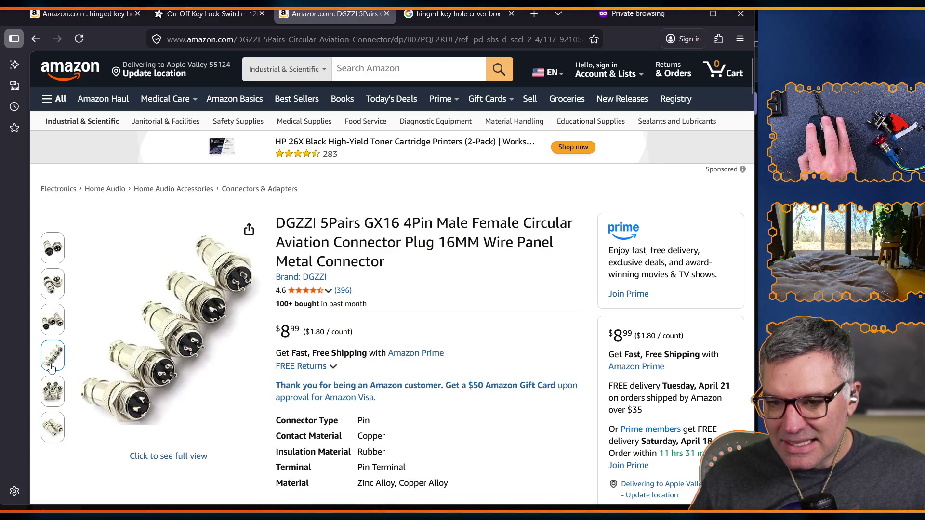
pyautogui.scroll(-7, 48, 365)
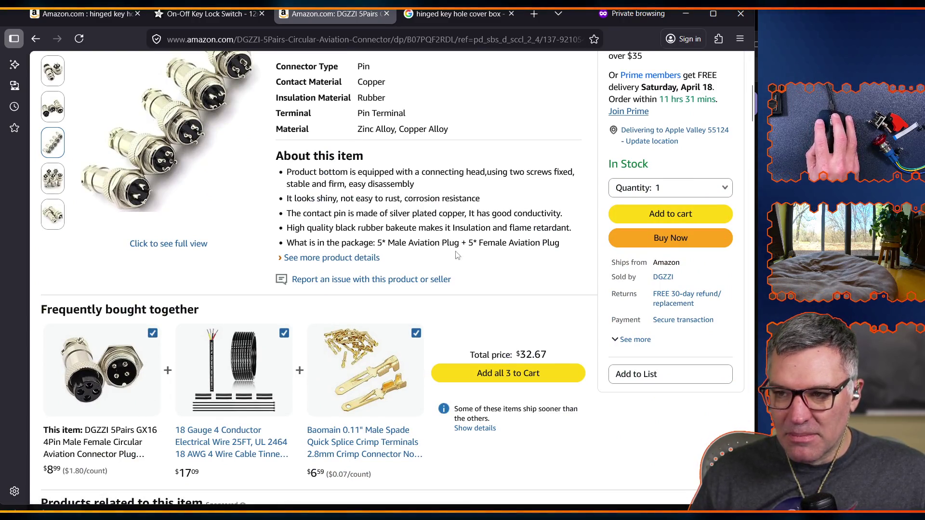
pyautogui.scroll(4, 484, 341)
pyautogui.scroll(4, 419, 312)
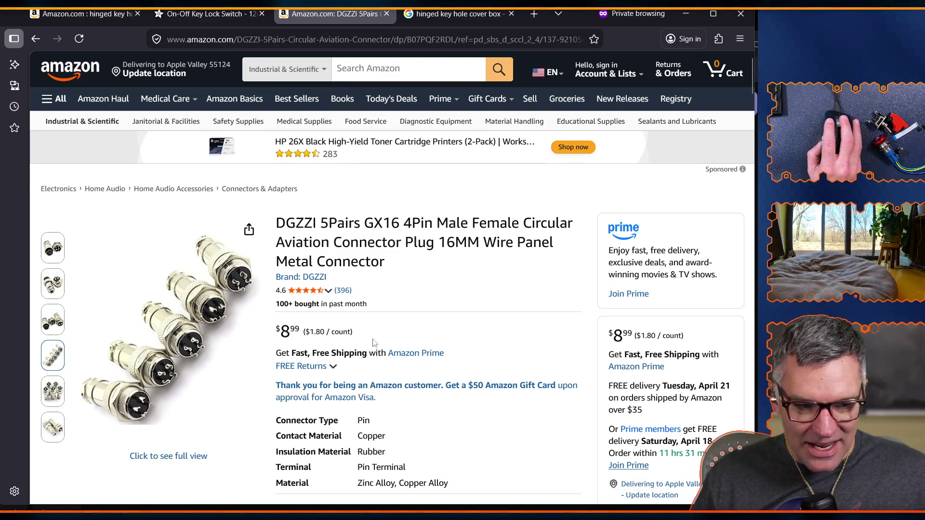
pyautogui.moveTo(52, 247)
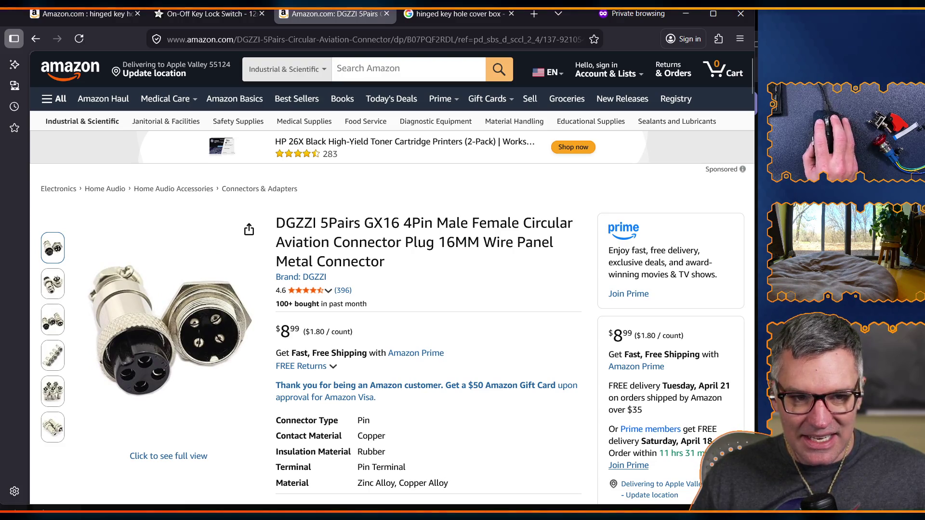
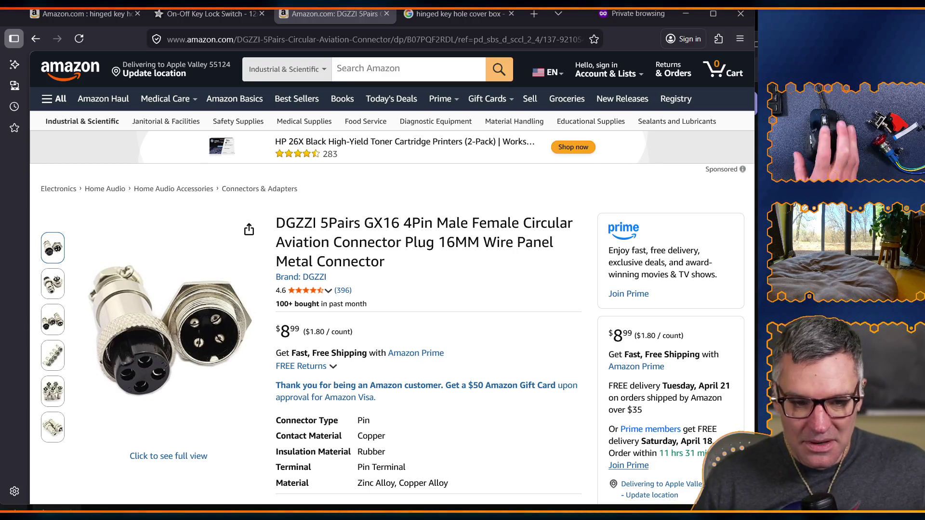
pyautogui.click(78, 42)
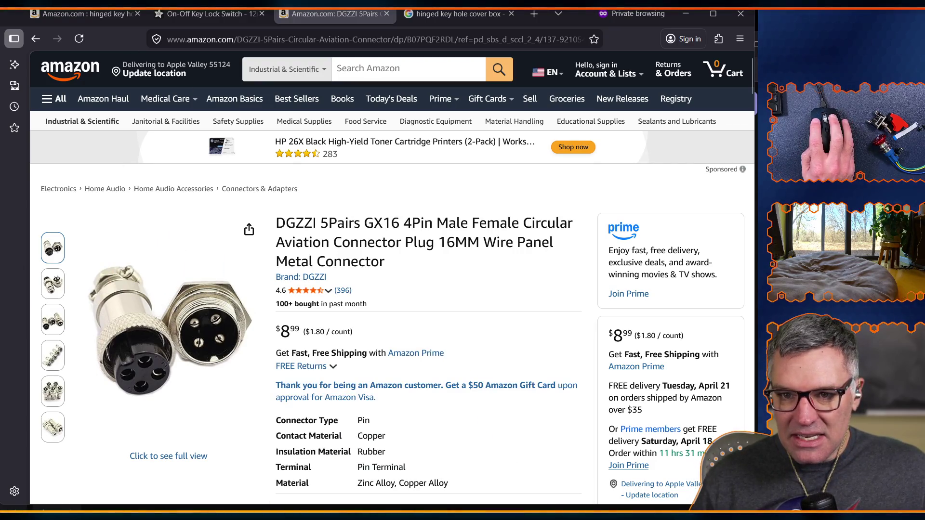
pyautogui.hotkey('alt', 'Tab')
pyautogui.hotkey('alt', 'Tab')
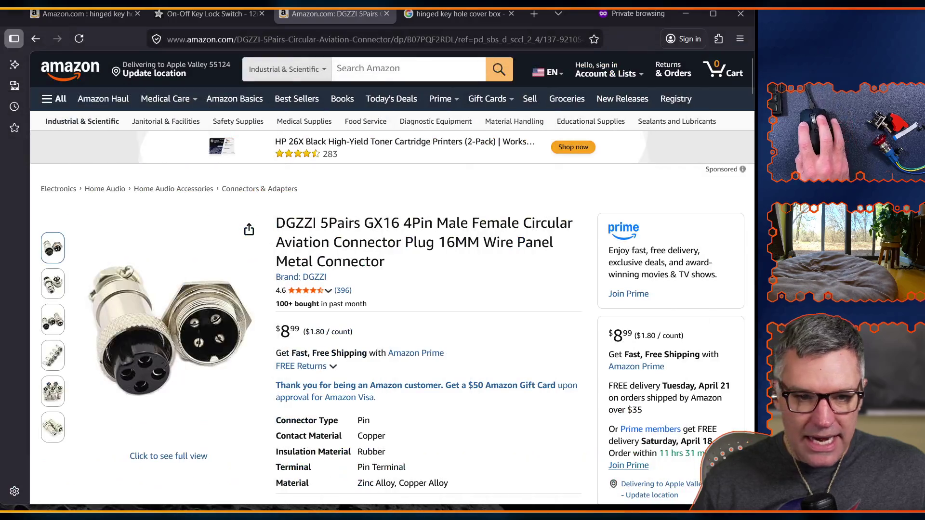